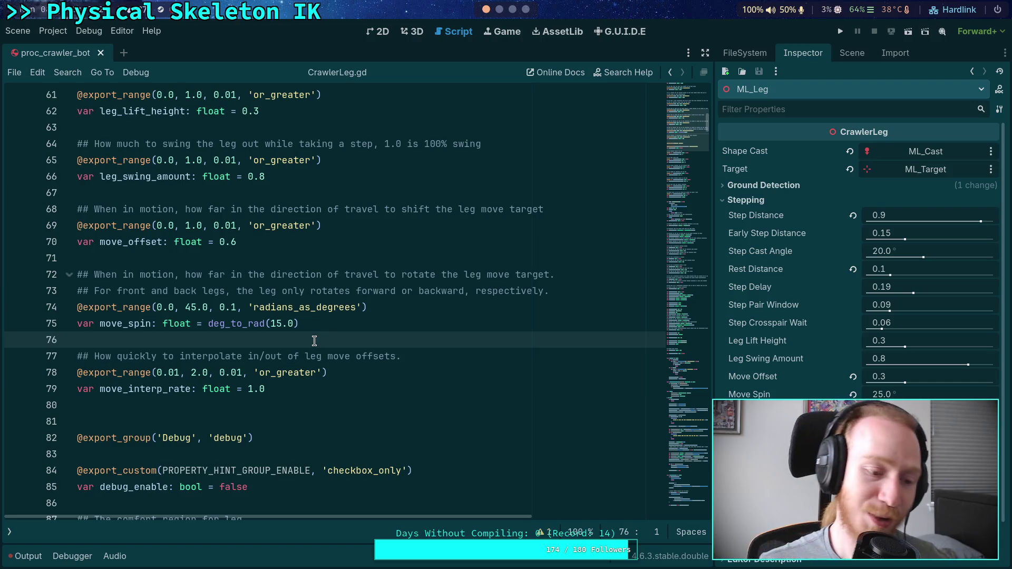
# Step: Show the project script list beside CrawlerLeg.gd and select the stepping variable lines
pyautogui.click(318, 423)
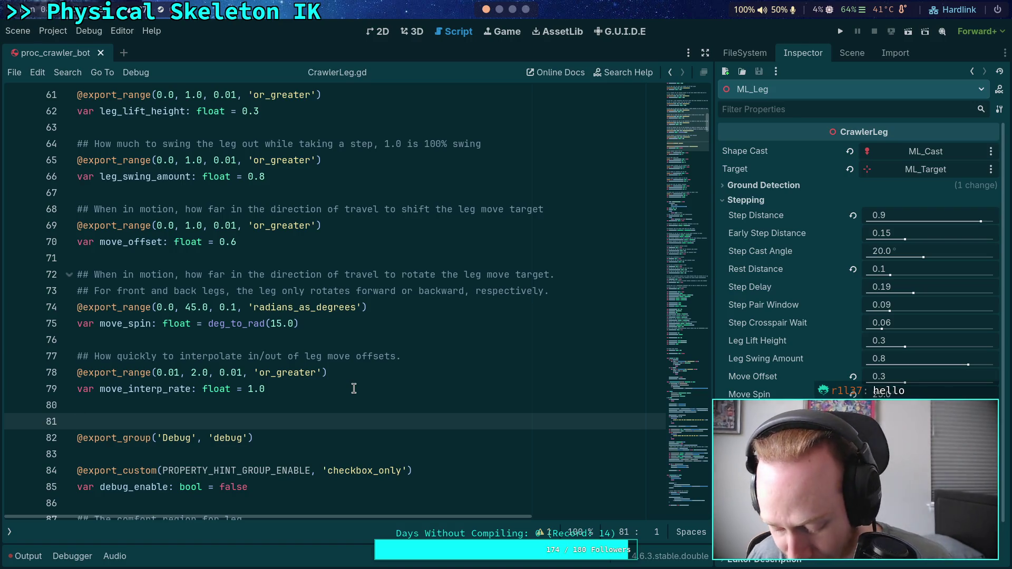
pyautogui.click(379, 390)
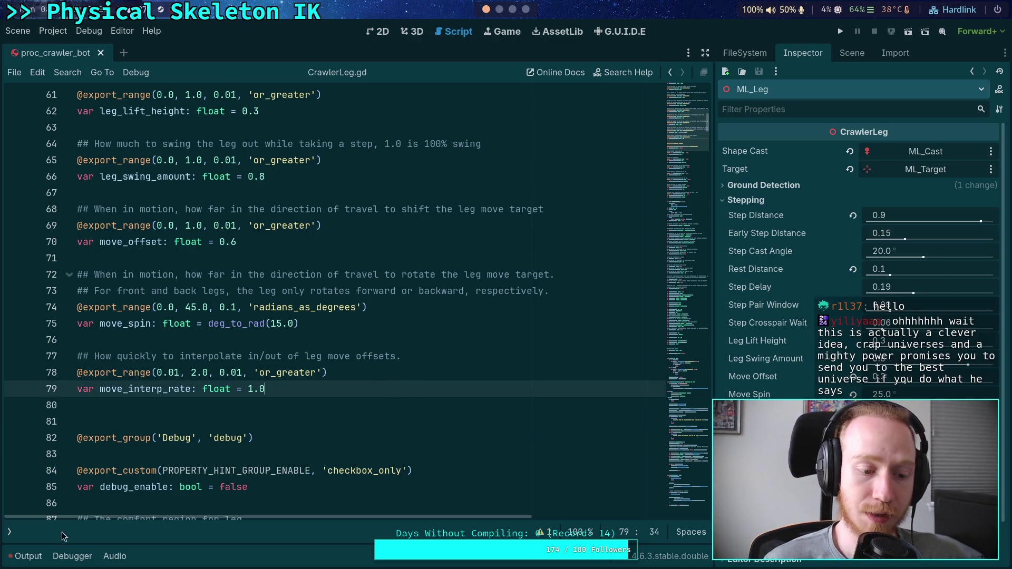
pyautogui.click(11, 534)
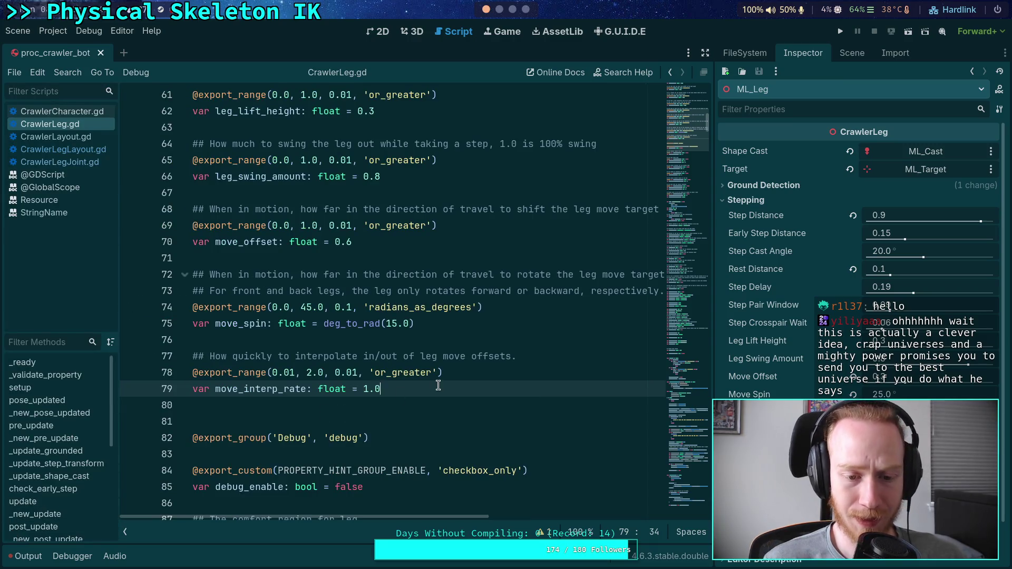
pyautogui.keyDown('shift'); pyautogui.click(330, 354); pyautogui.keyUp('shift')
pyautogui.scroll(13, 316, 351)
pyautogui.moveTo(330, 354)
pyautogui.mouseDown()
pyautogui.moveTo(200, 387)
pyautogui.moveTo(193, 241)
pyautogui.moveTo(199, 308)
pyautogui.moveTo(210, 291)
pyautogui.mouseUp()
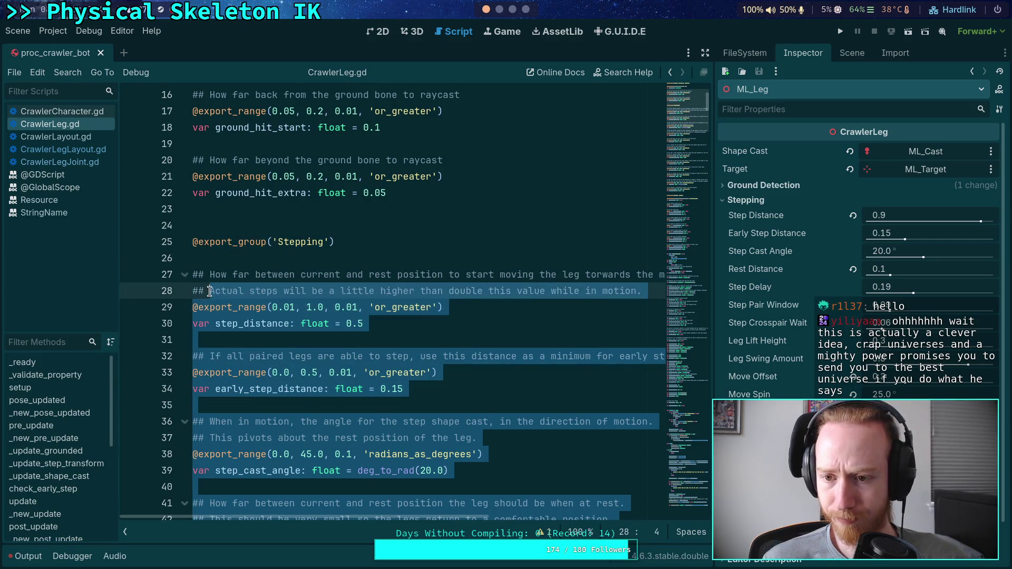
# Step: Expand ML_Leg's Ground Detection settings, clear the code selection, and display the CrawlerBot scene tree
pyautogui.click(758, 182)
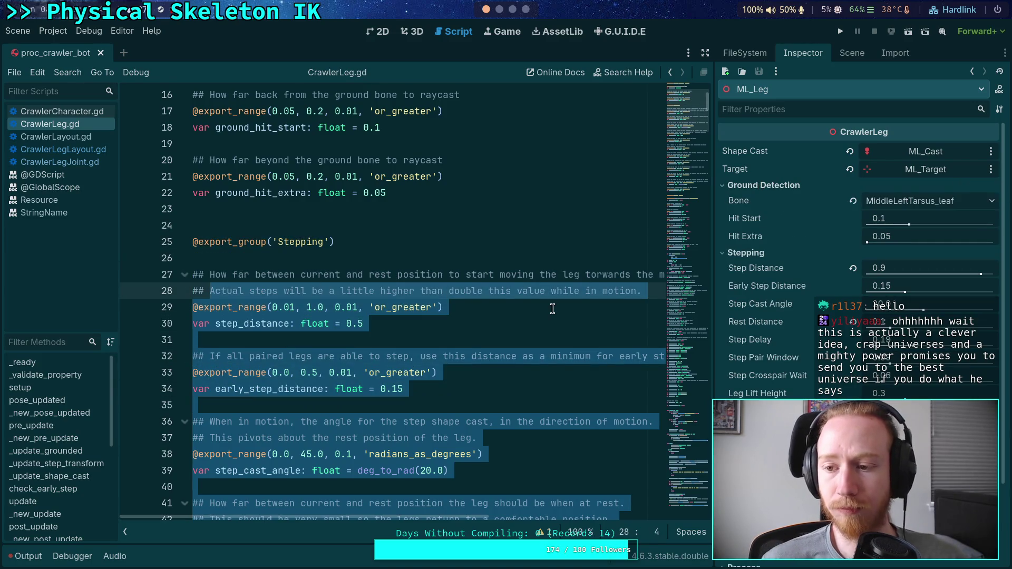
pyautogui.click(553, 308)
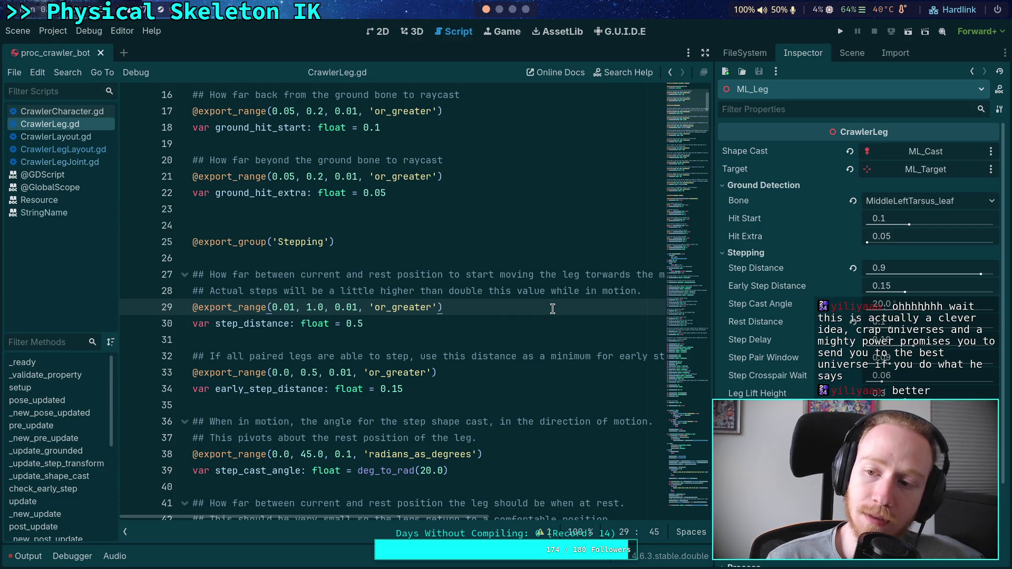
pyautogui.click(858, 54)
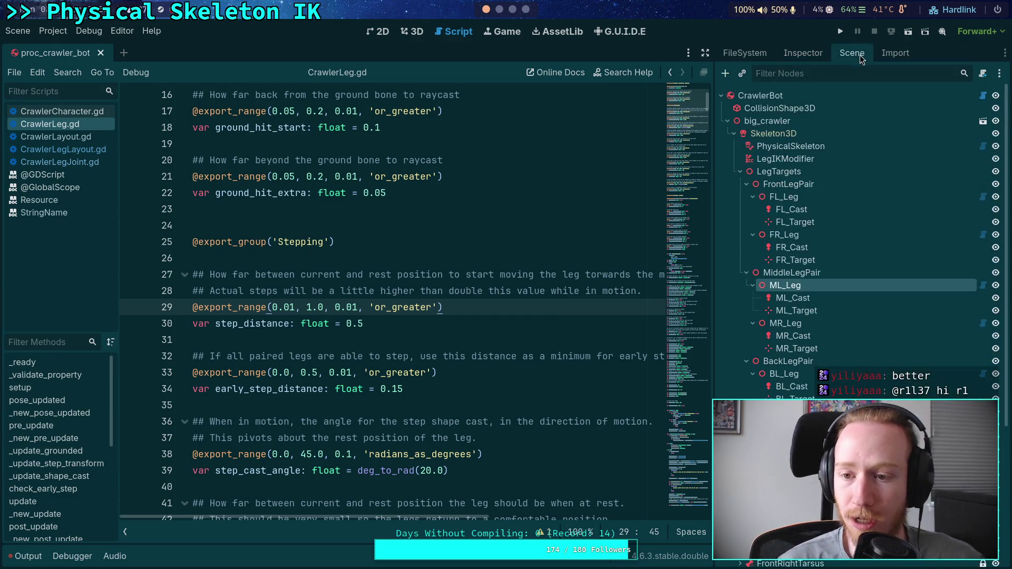
# Step: Select ML_Cast and inspect its Collide With, Debug Shape and LegCastShape radius/margin properties
pyautogui.click(812, 298)
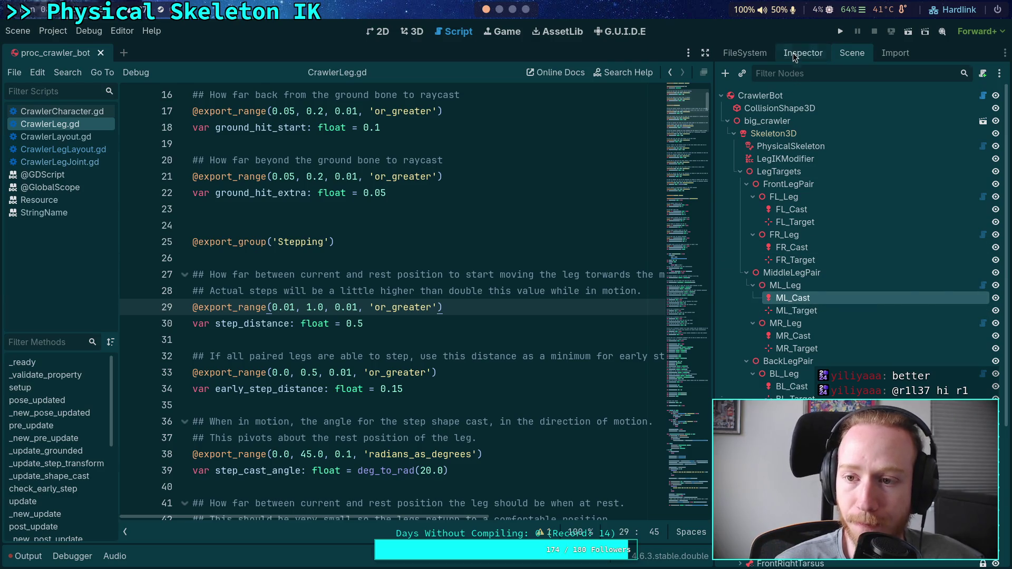
pyautogui.click(794, 55)
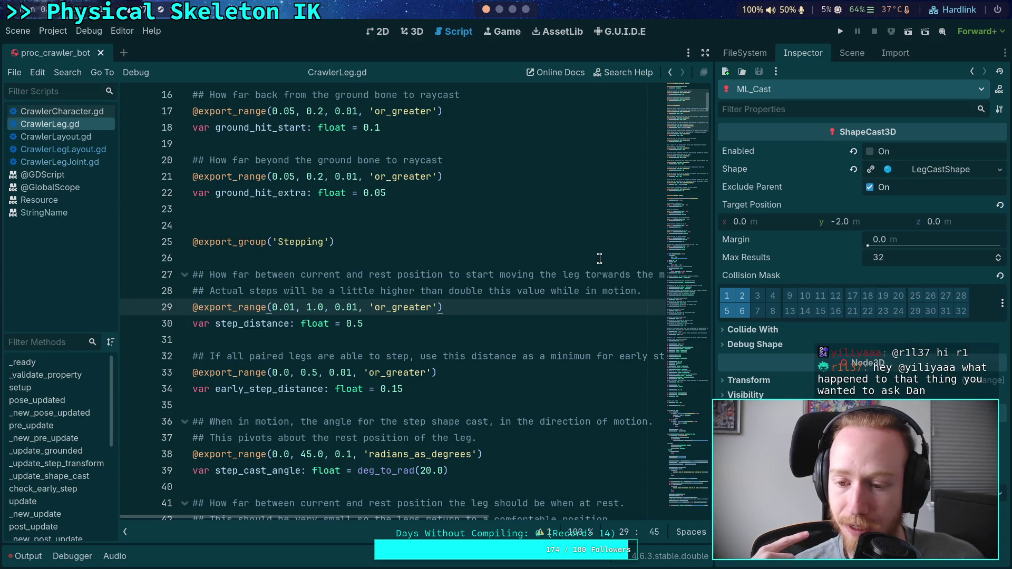
pyautogui.click(774, 331)
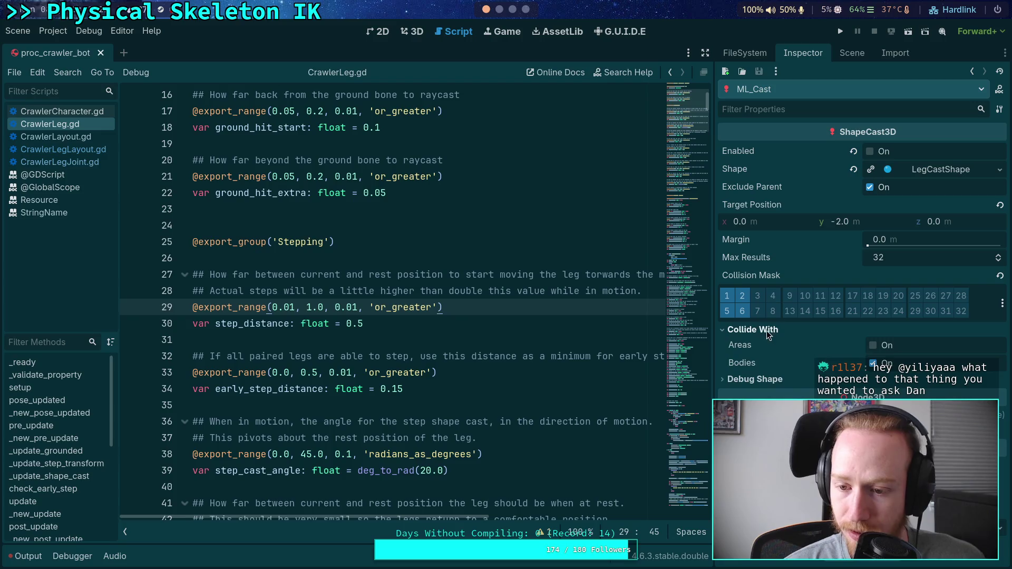
pyautogui.click(770, 328)
pyautogui.click(765, 343)
pyautogui.click(768, 345)
pyautogui.click(772, 333)
pyautogui.click(774, 330)
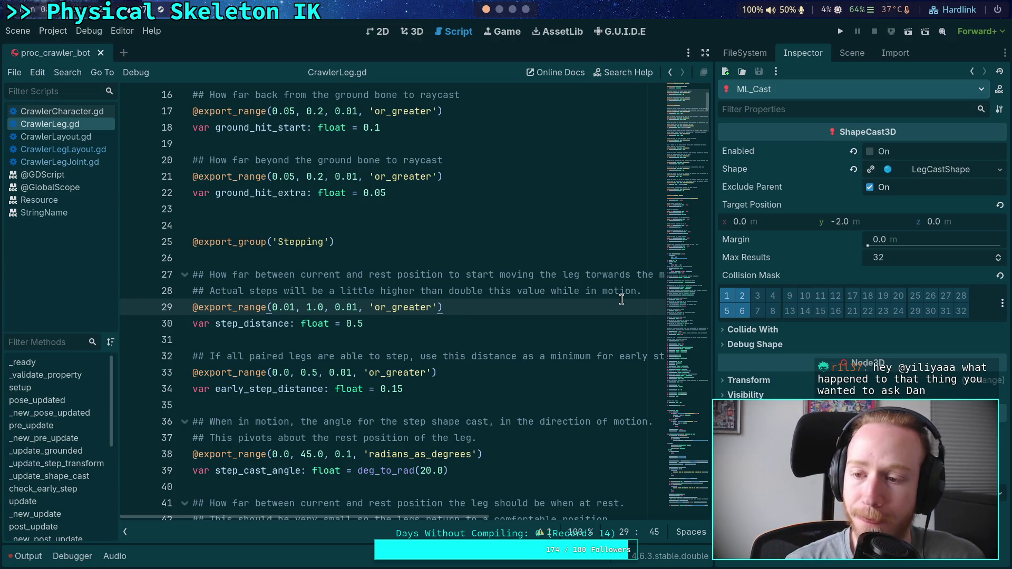
pyautogui.click(942, 169)
pyautogui.click(939, 168)
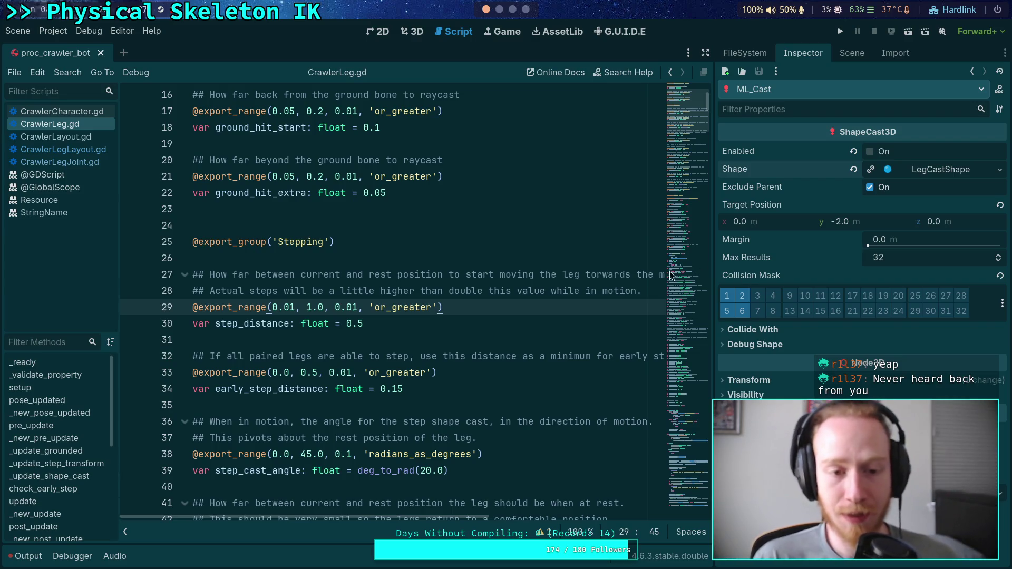
pyautogui.scroll(3, 473, 273)
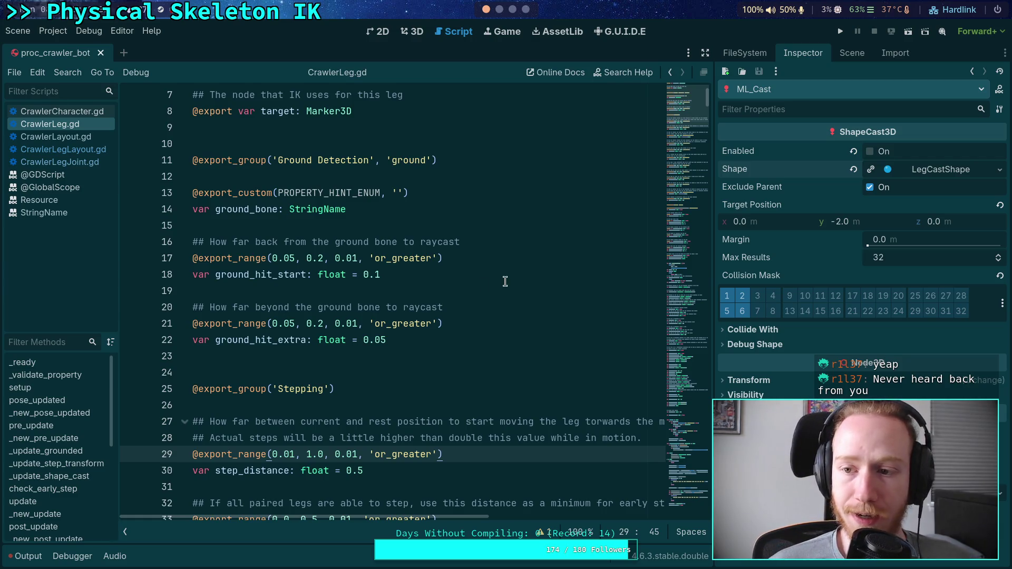
# Step: Select ML_Cast and expand its Transform settings in the Inspector
pyautogui.click(852, 53)
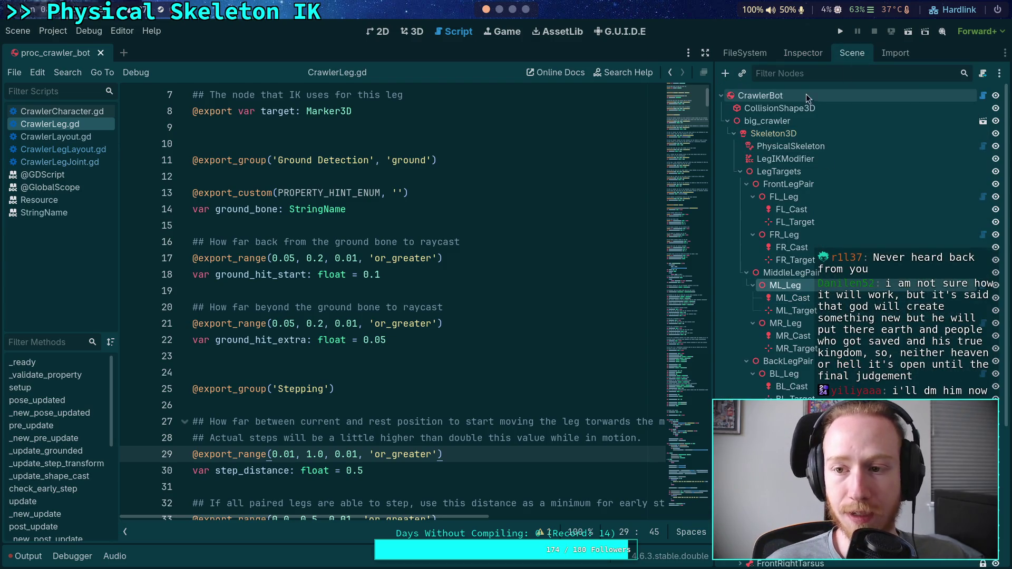
pyautogui.click(793, 298)
pyautogui.click(803, 53)
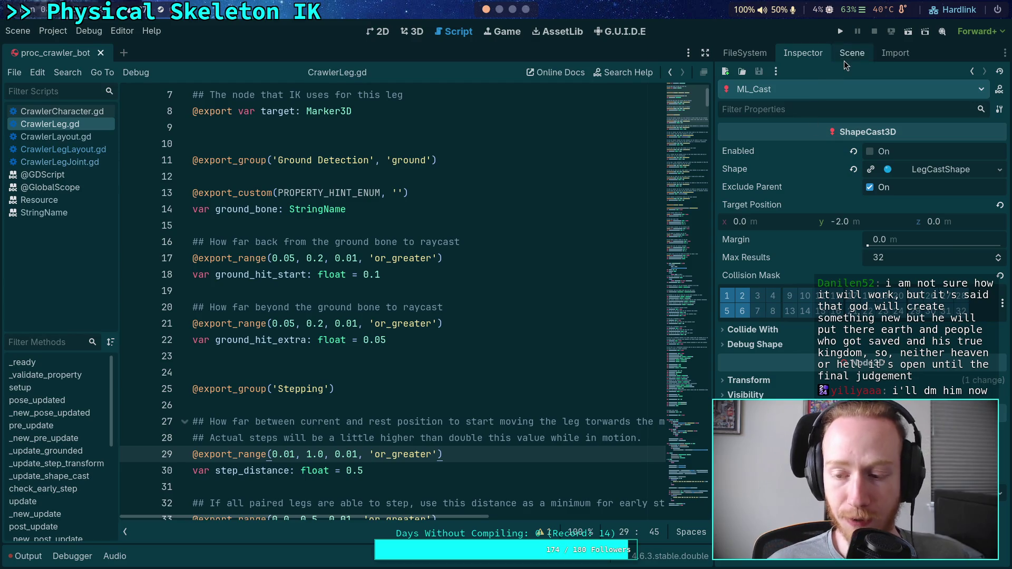
pyautogui.click(776, 377)
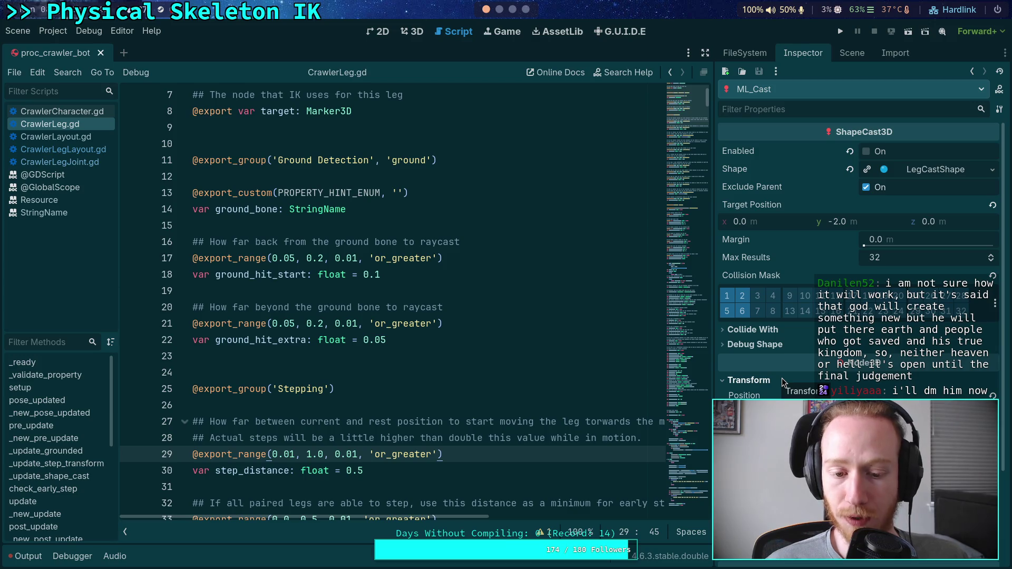
# Step: Check ML_Leg's properties, then open CrawlerLegJoint.gd from the script list
pyautogui.click(852, 53)
pyautogui.click(785, 285)
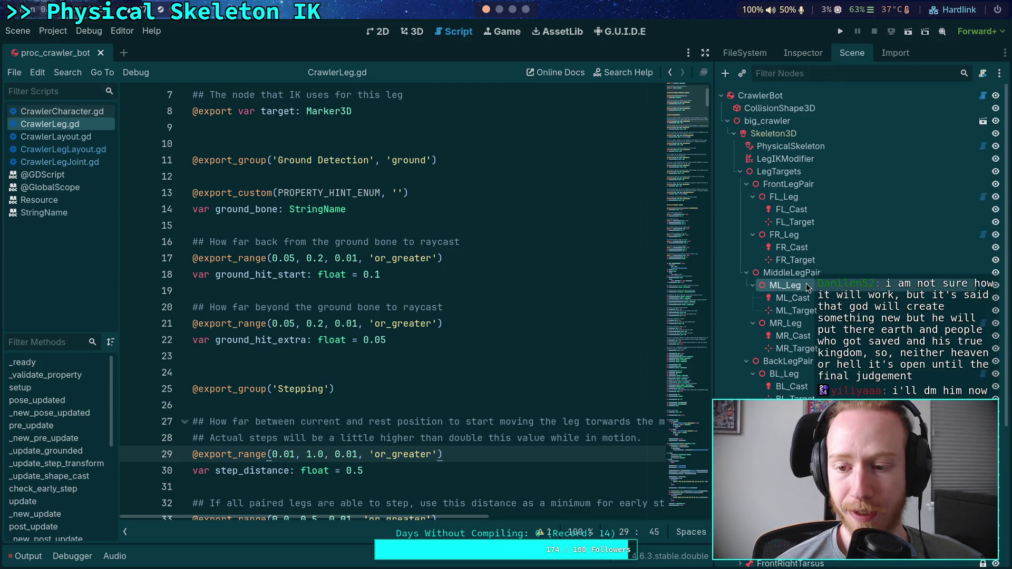
pyautogui.click(796, 55)
pyautogui.click(850, 52)
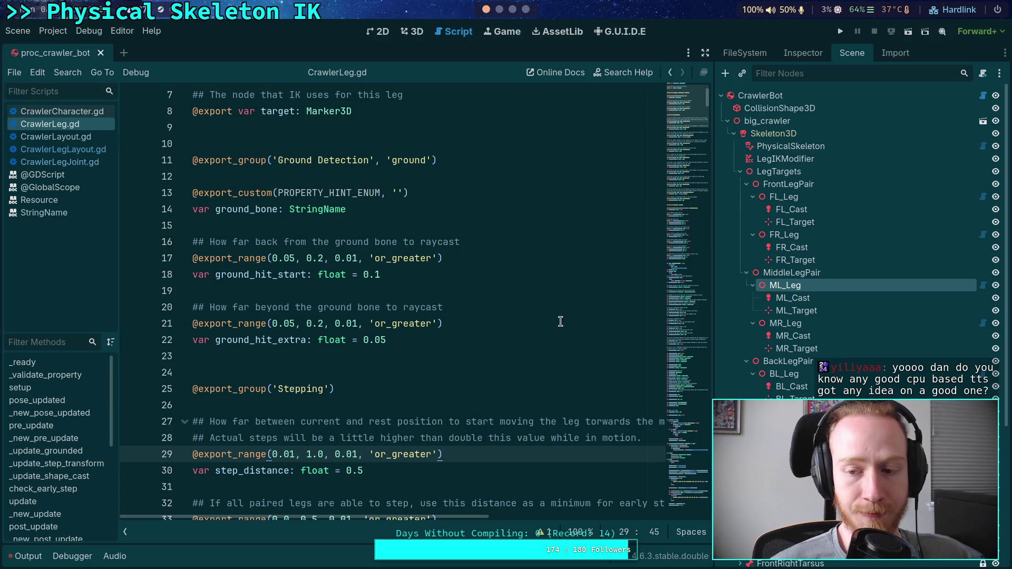
pyautogui.click(466, 324)
pyautogui.click(467, 368)
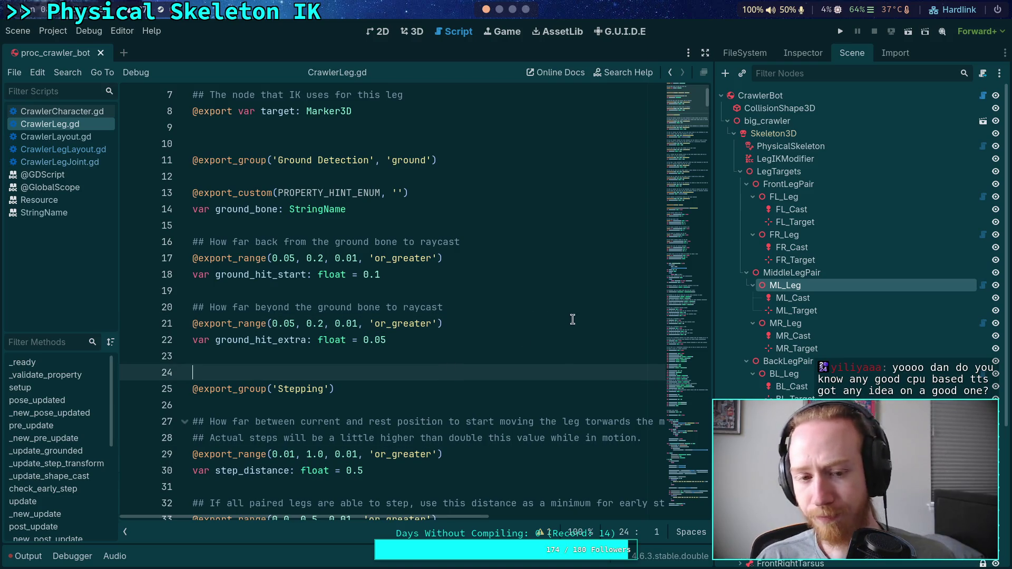
pyautogui.click(73, 162)
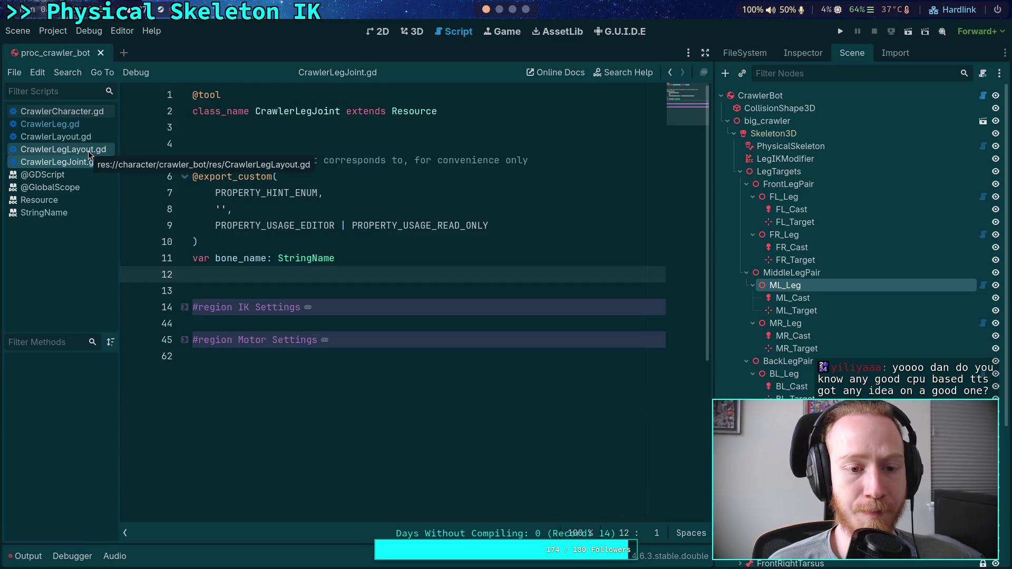
# Step: Open CrawlerLegLayout.gd and read through its root_bone, end_bone and joint_list exports alongside ML_Leg
pyautogui.click(88, 151)
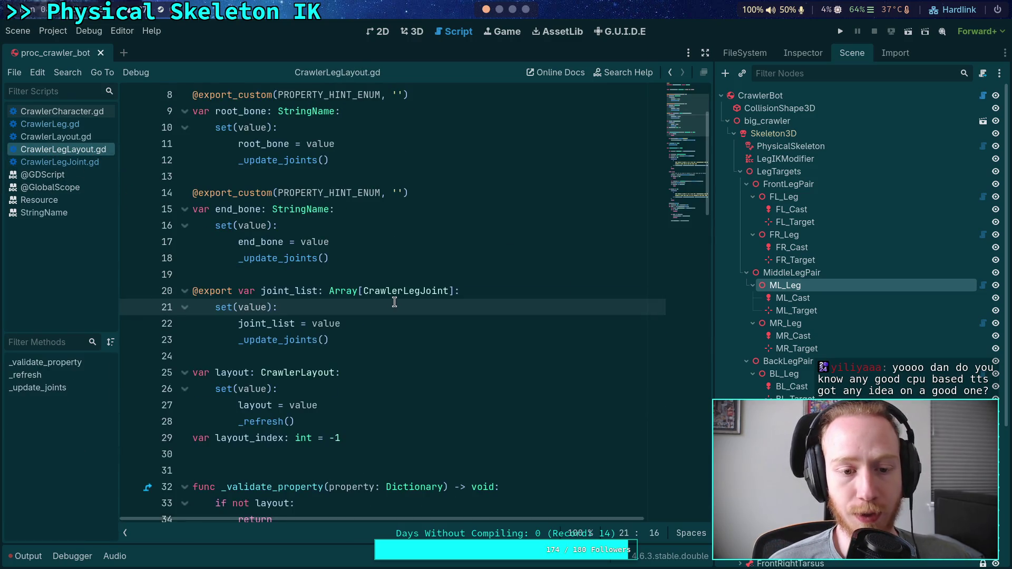
pyautogui.click(466, 355)
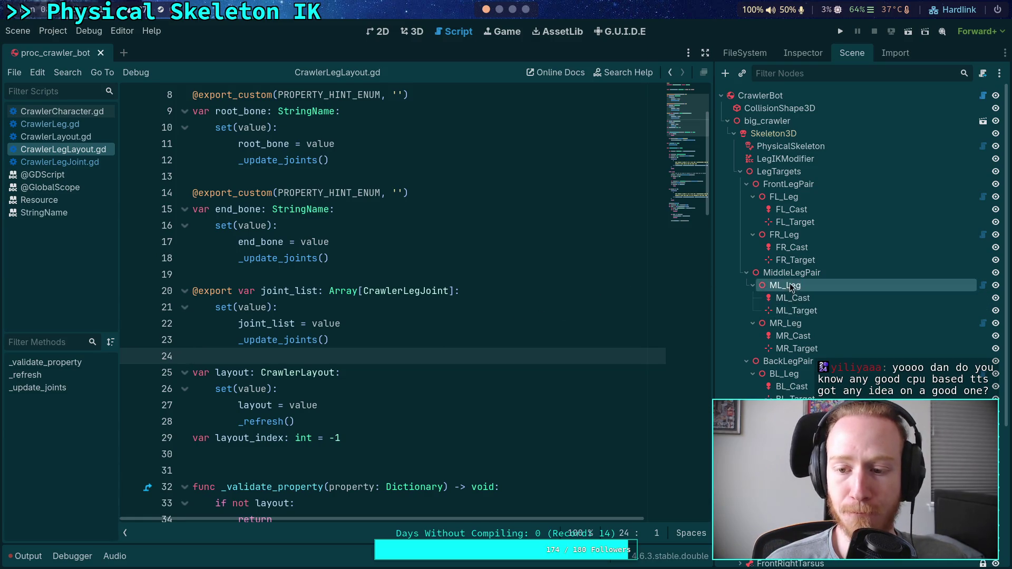
pyautogui.click(803, 53)
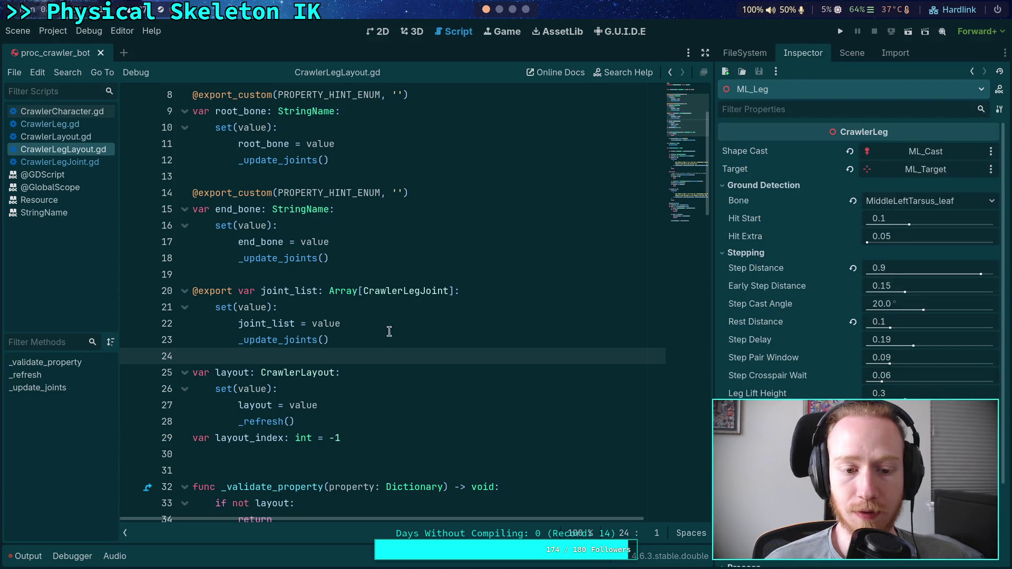
pyautogui.scroll(3, 390, 352)
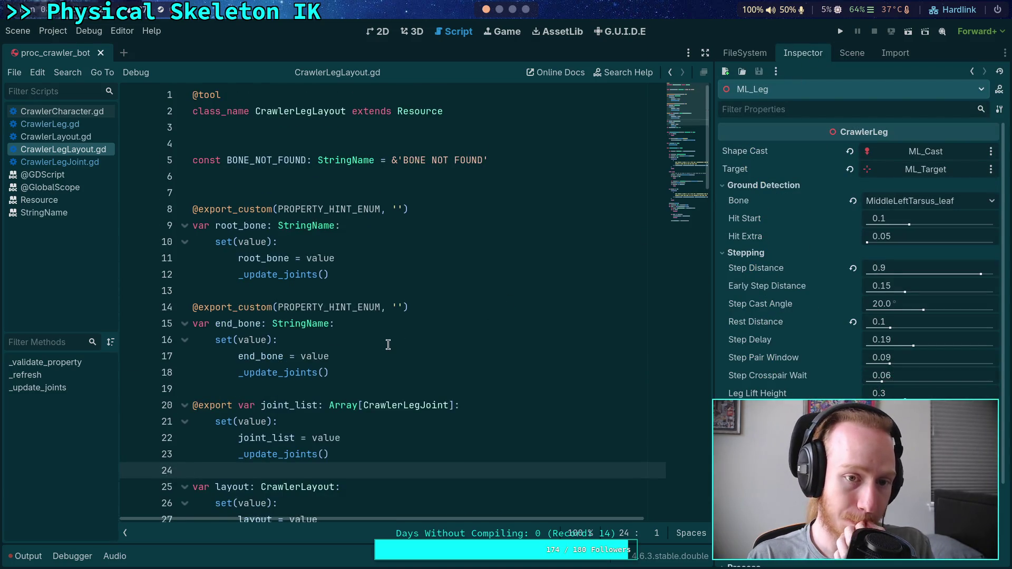
pyautogui.scroll(-2, 461, 378)
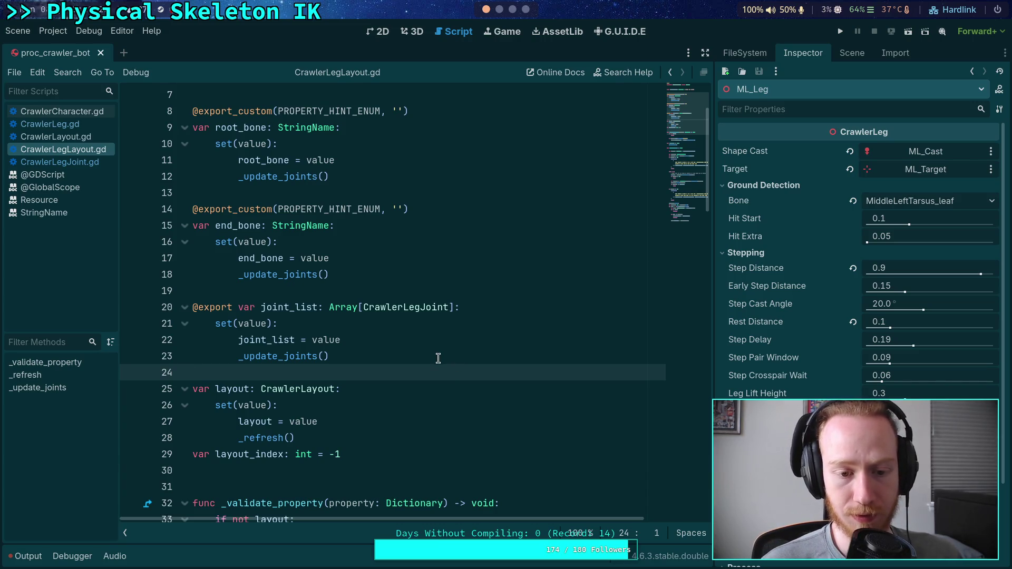
pyautogui.click(451, 293)
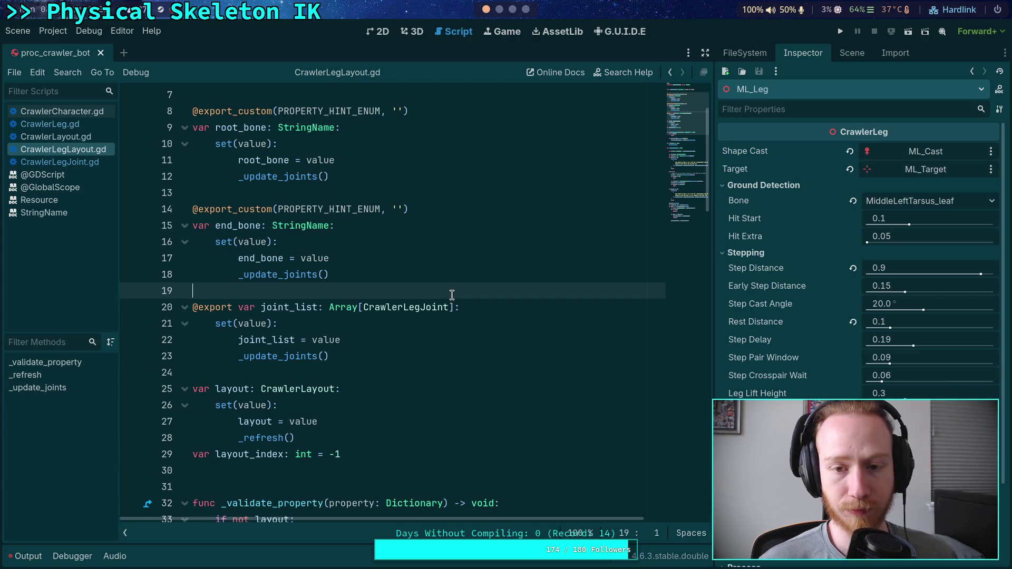
pyautogui.scroll(2, 451, 294)
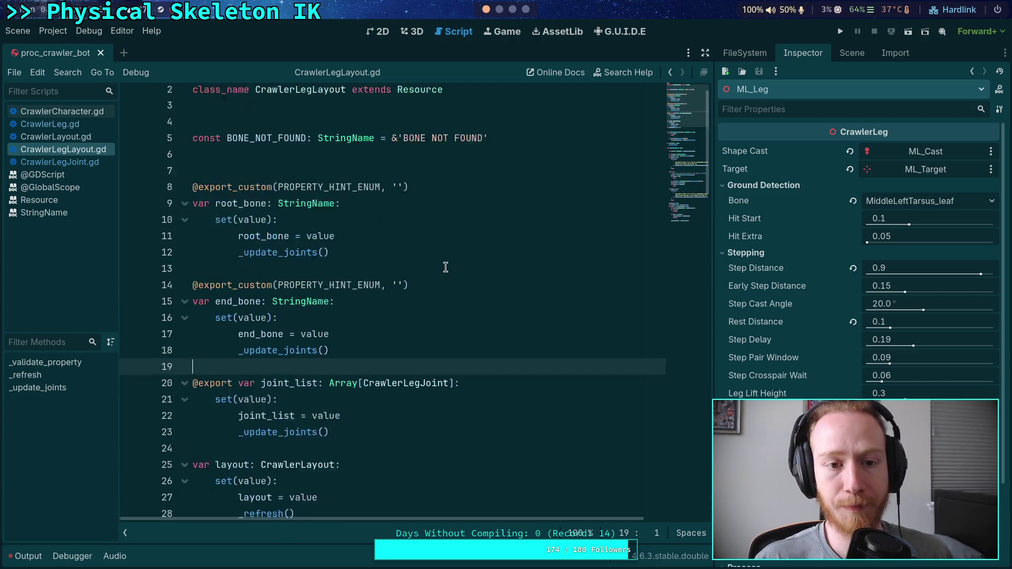
pyautogui.scroll(-1, 446, 267)
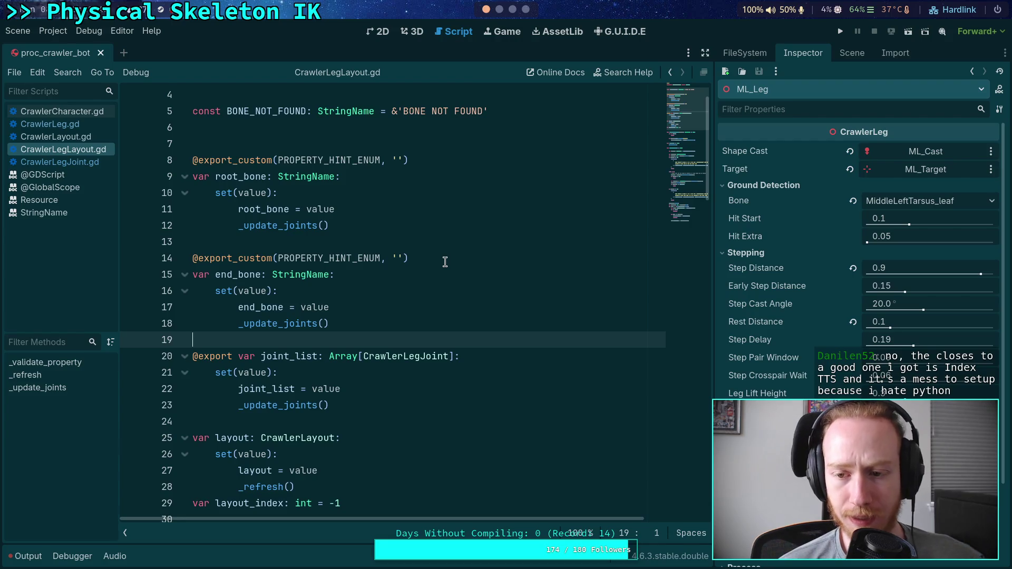
pyautogui.moveTo(760, 226)
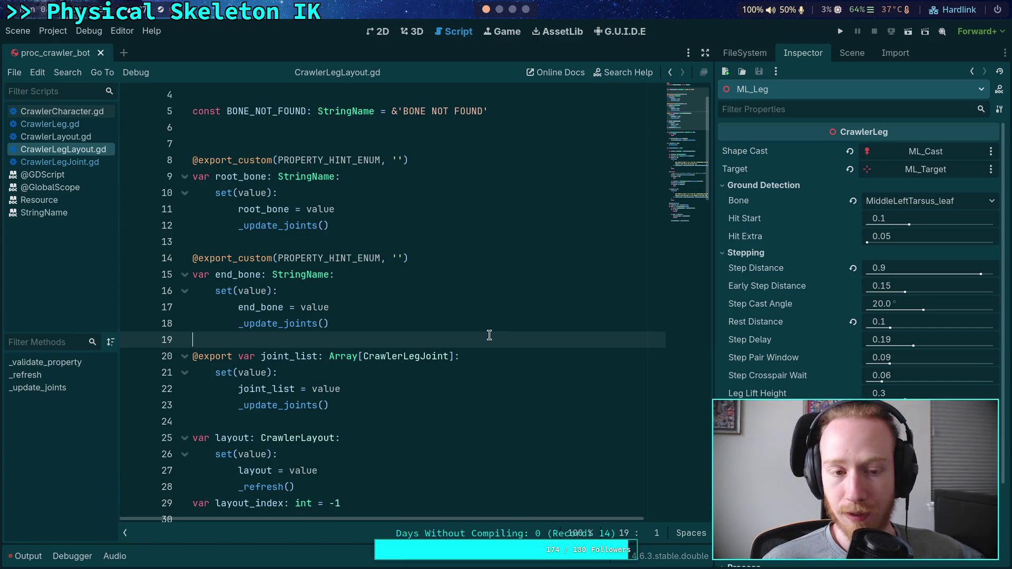
pyautogui.click(852, 52)
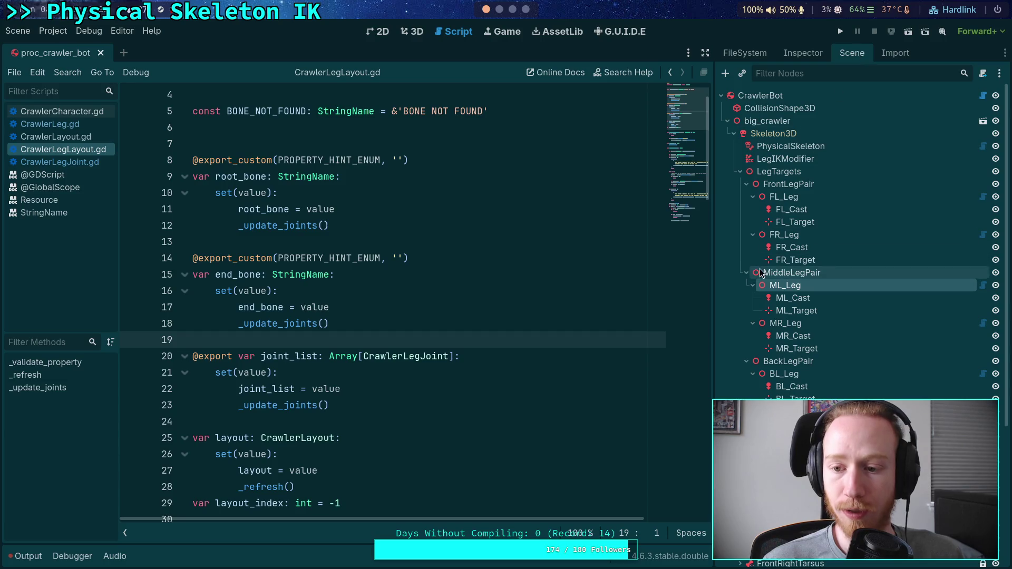
# Step: Select the CrawlerBot root and expand the Leg Plan layout's Joint List down to FemurJoint
pyautogui.click(785, 108)
pyautogui.press('Up')
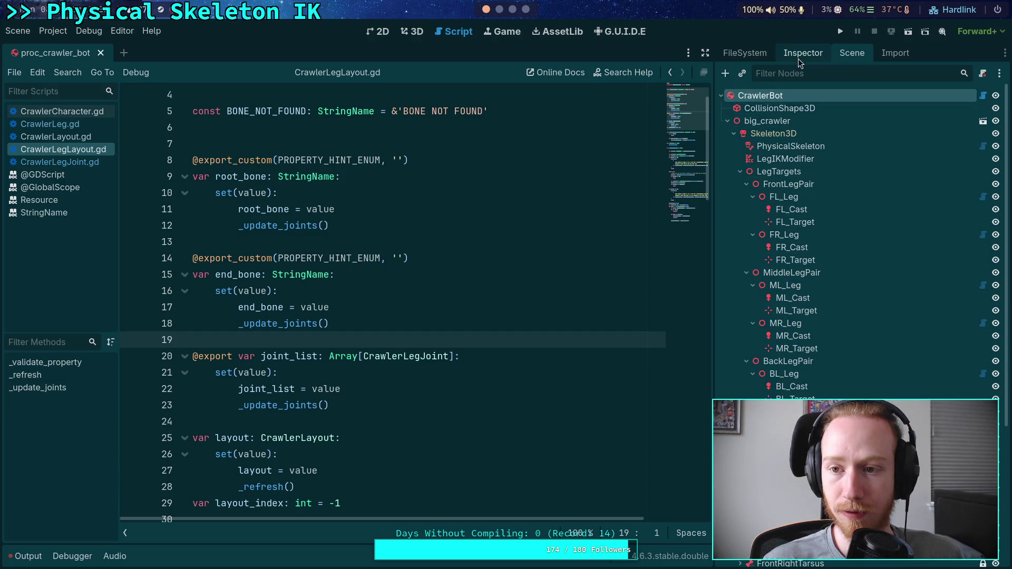
pyautogui.click(798, 54)
pyautogui.click(923, 201)
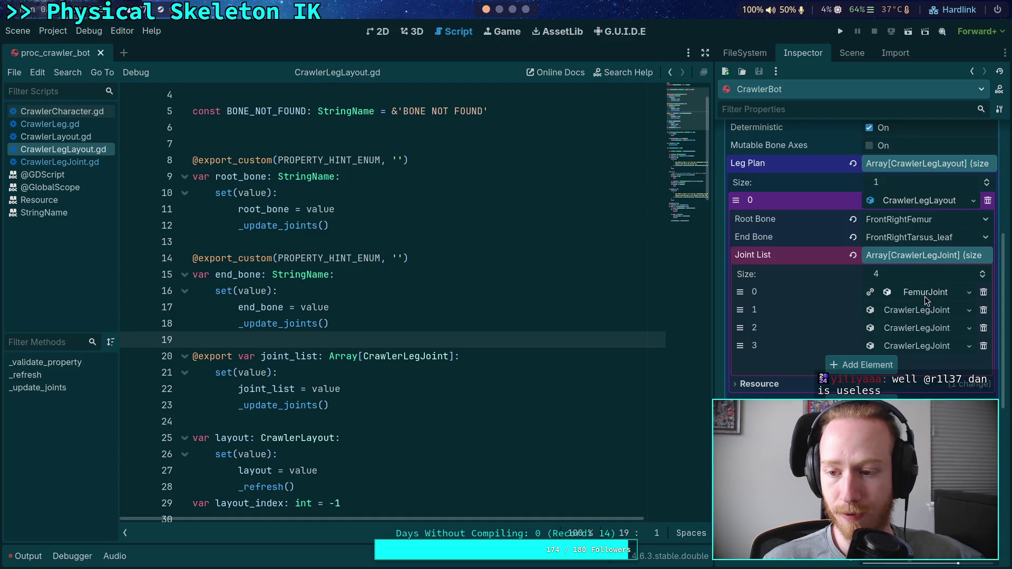
pyautogui.click(916, 255)
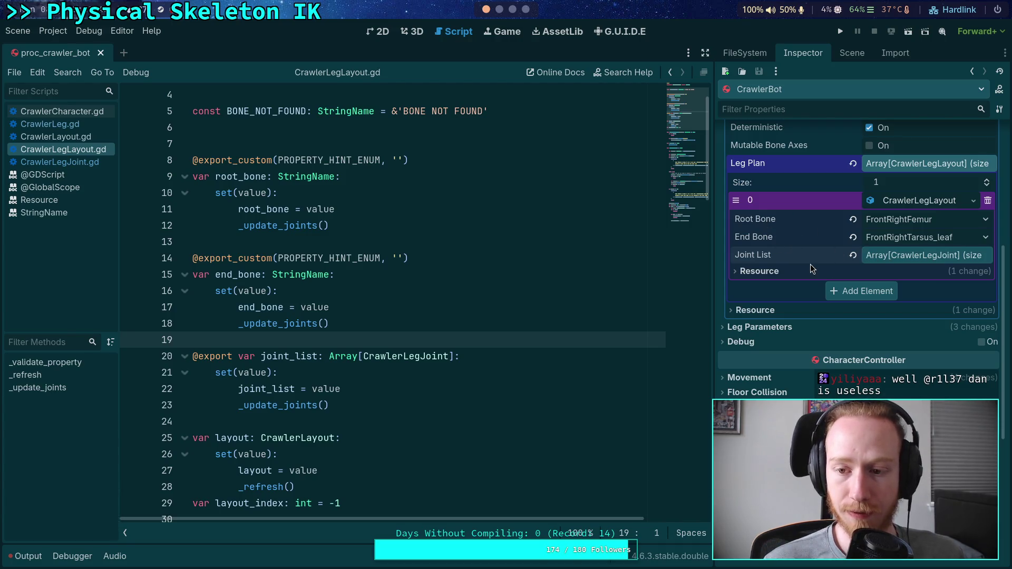
pyautogui.click(894, 255)
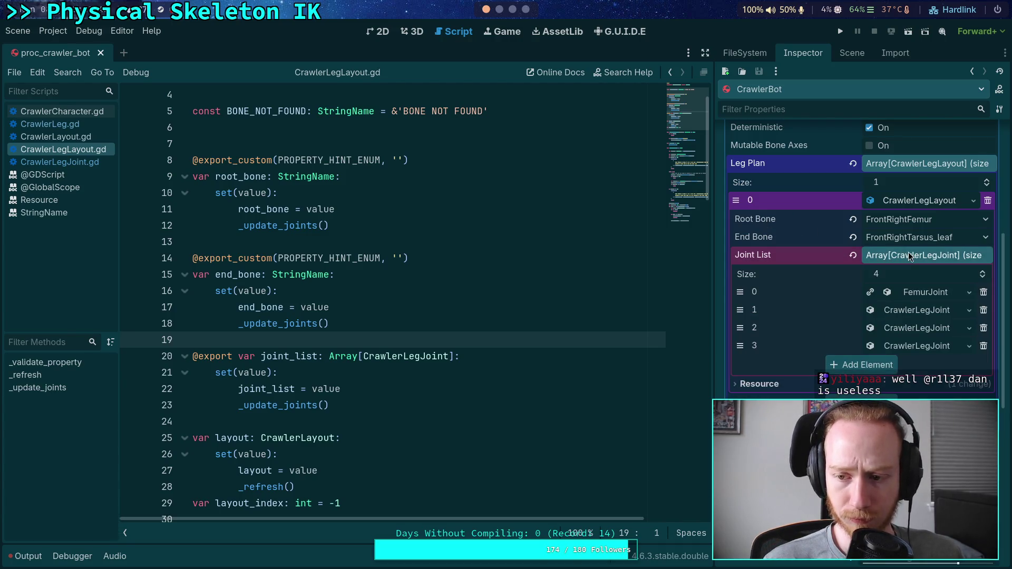
pyautogui.click(912, 295)
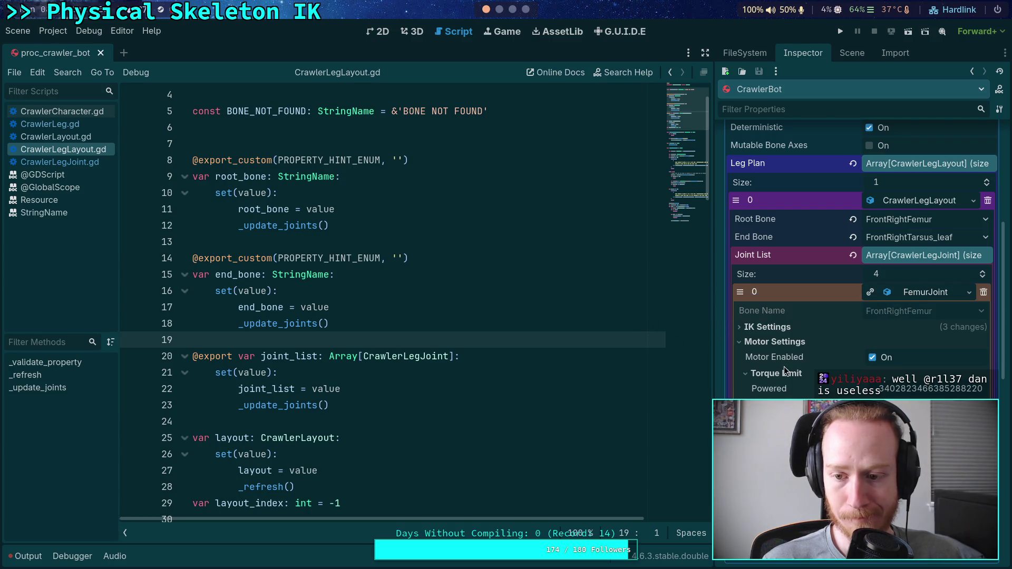
# Step: Browse FemurJoint's Torque Limit, motor, IK and Rotation Axis settings, then collapse the Joint List
pyautogui.click(770, 372)
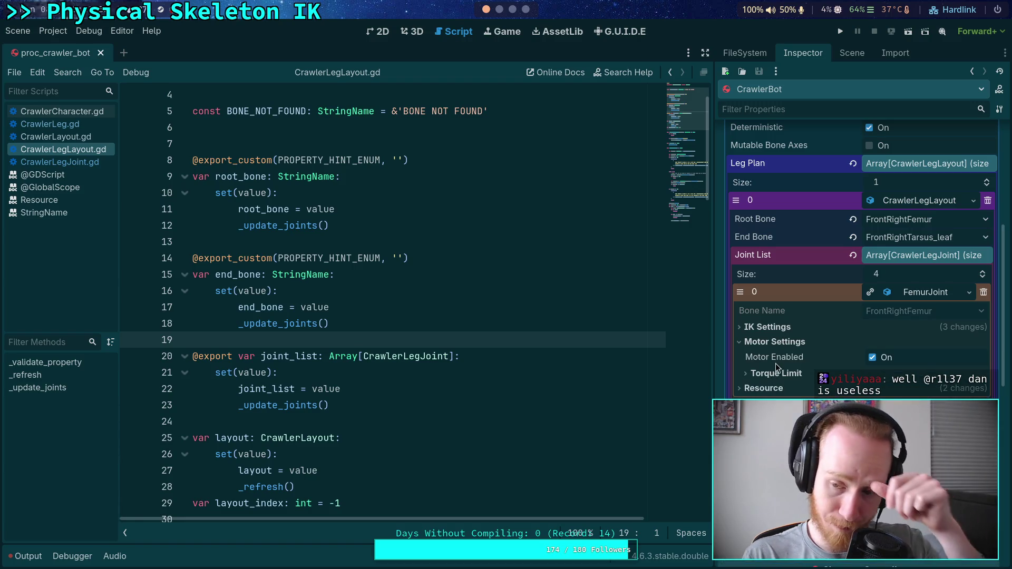
pyautogui.click(788, 344)
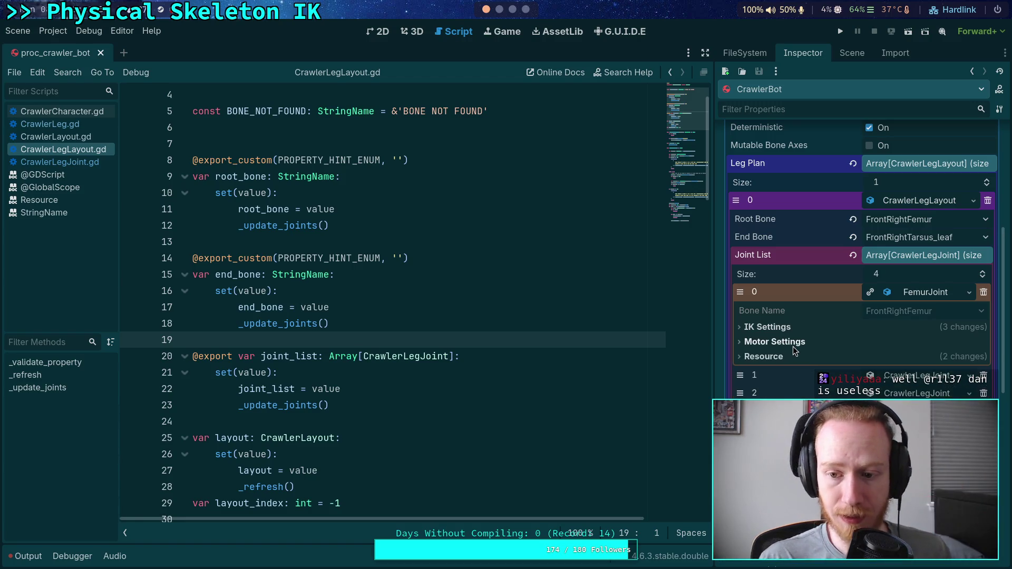
pyautogui.click(784, 328)
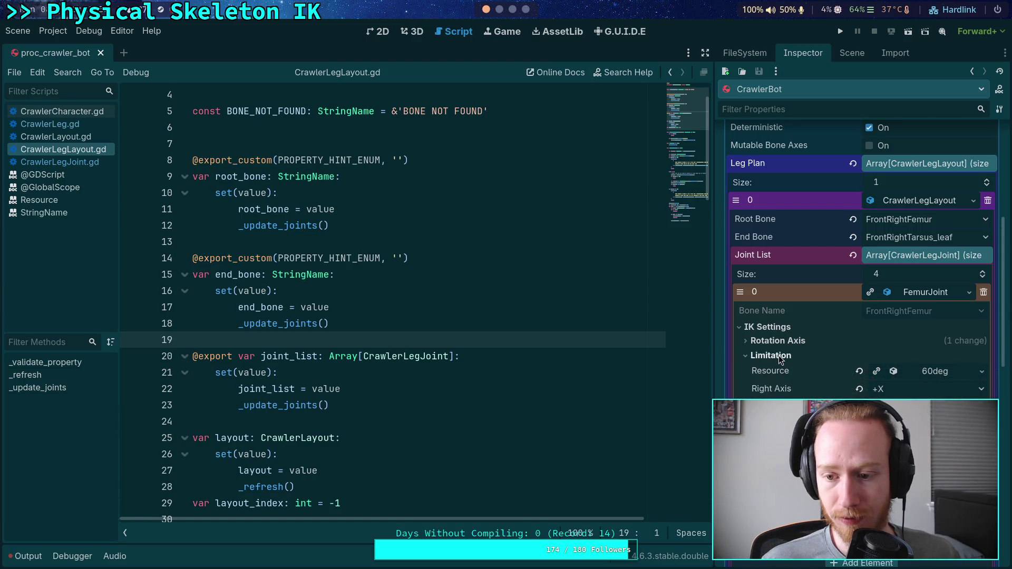
pyautogui.click(785, 338)
pyautogui.click(784, 341)
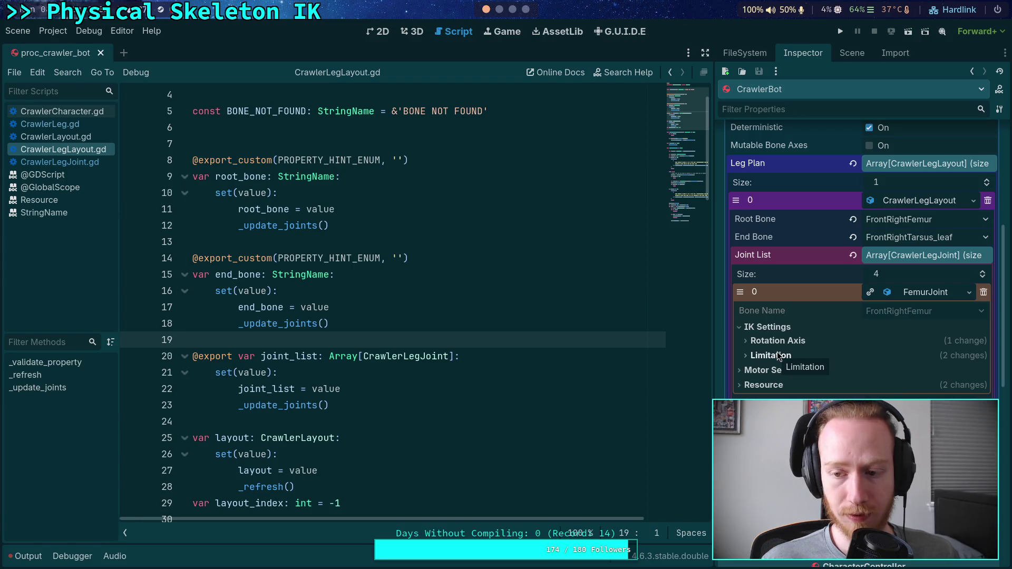
pyautogui.click(553, 316)
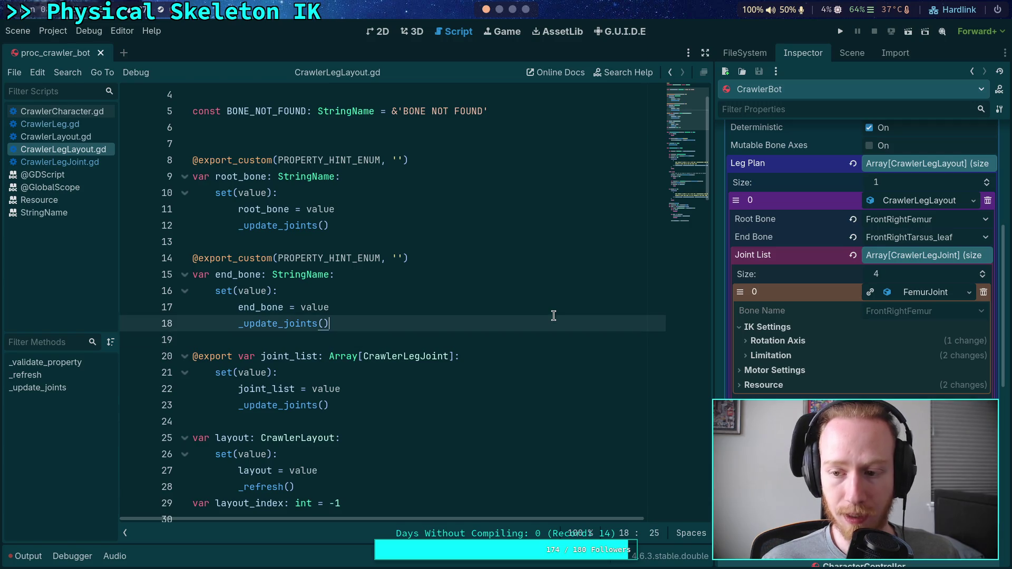
pyautogui.click(467, 333)
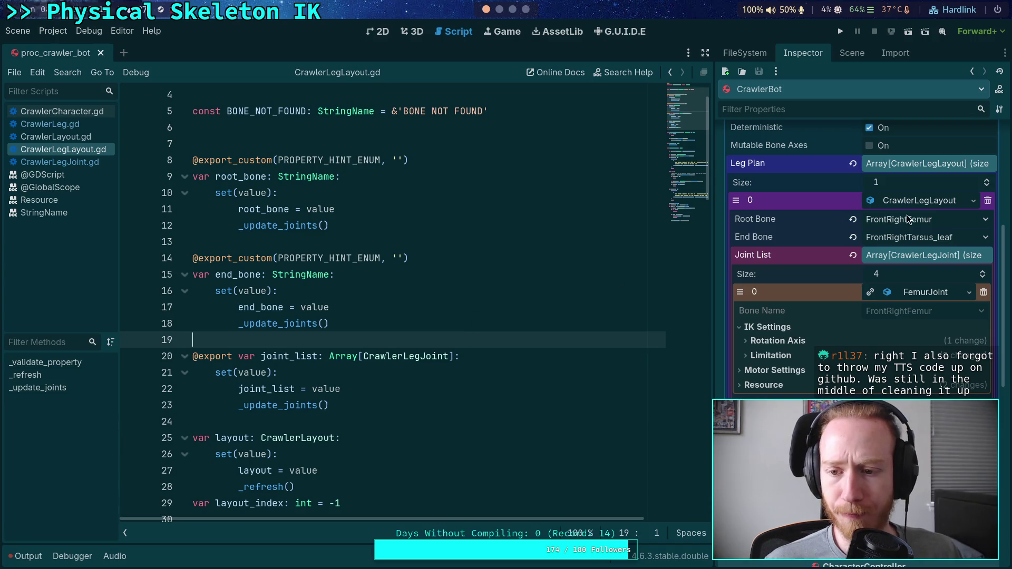
pyautogui.click(918, 257)
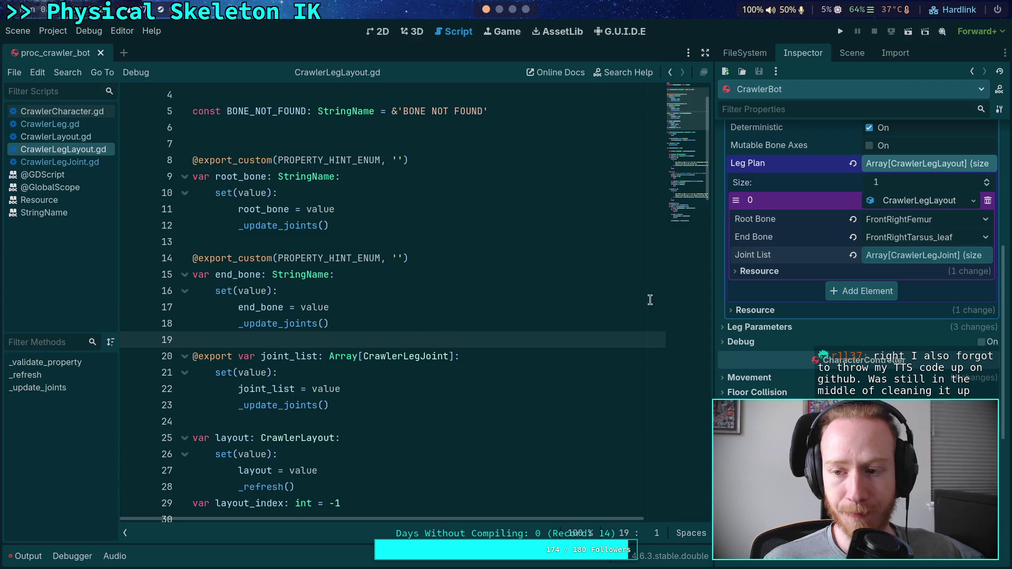
# Step: Review the Leg Plan's root bone options without changing the selection
pyautogui.click(900, 219)
pyautogui.click(807, 226)
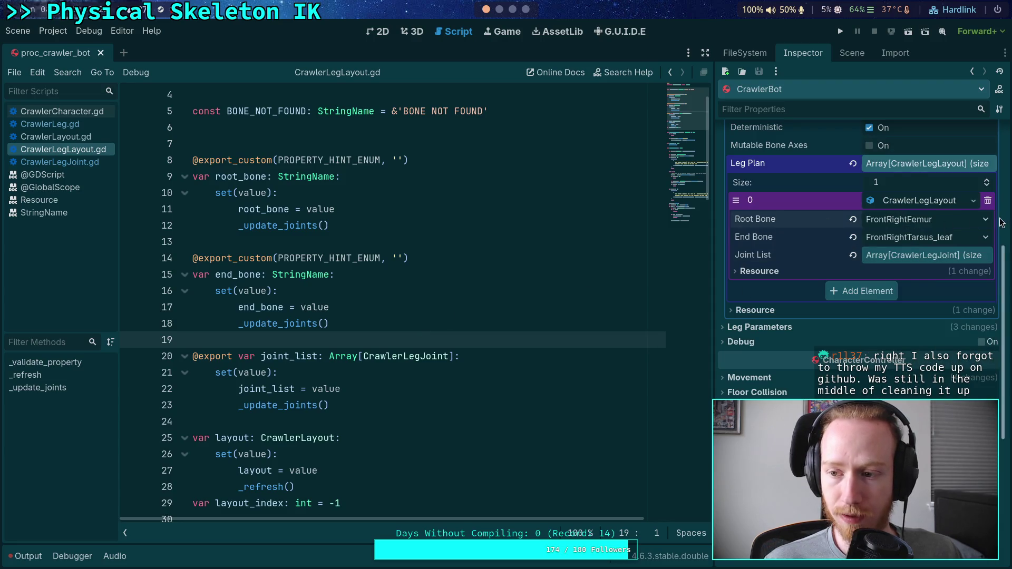
pyautogui.click(977, 219)
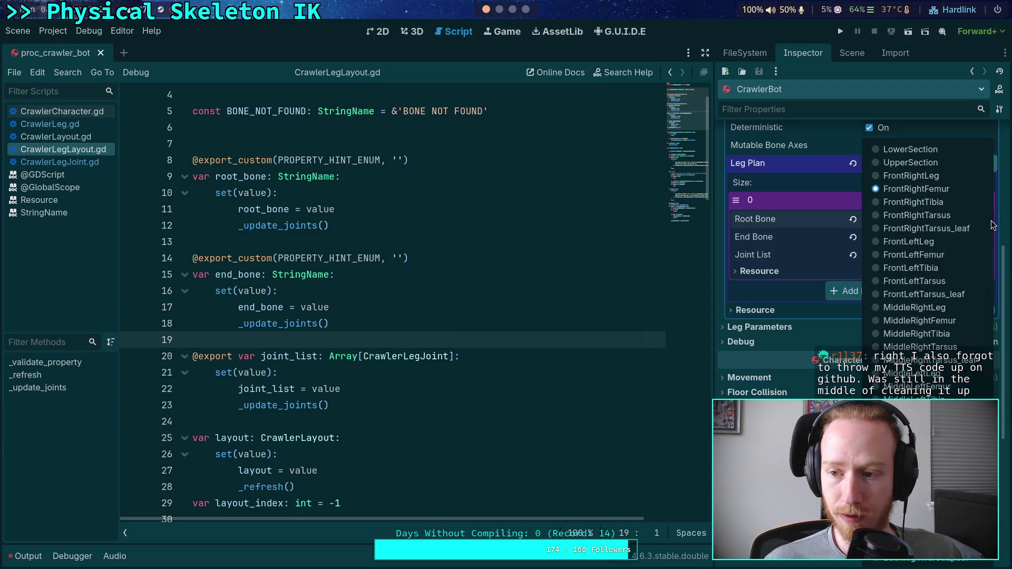
pyautogui.click(793, 226)
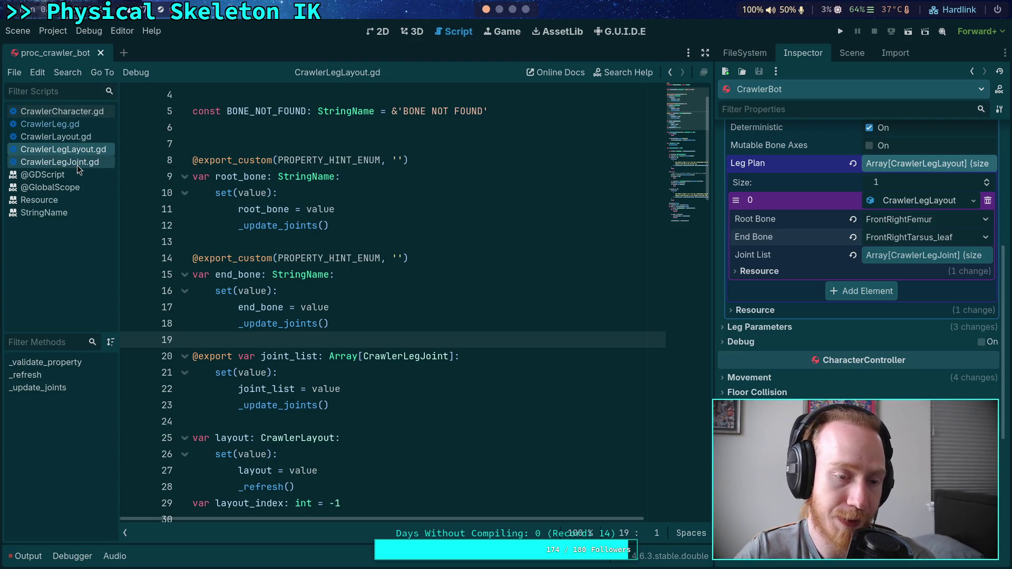
# Step: Add a blank line after the joint_list setter on line 23
pyautogui.click(338, 241)
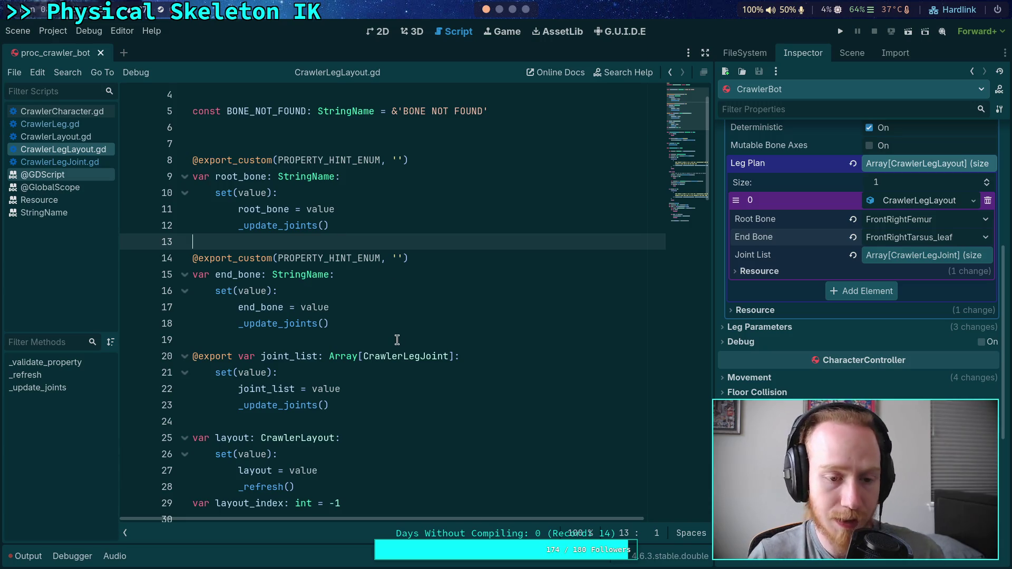
pyautogui.click(444, 403)
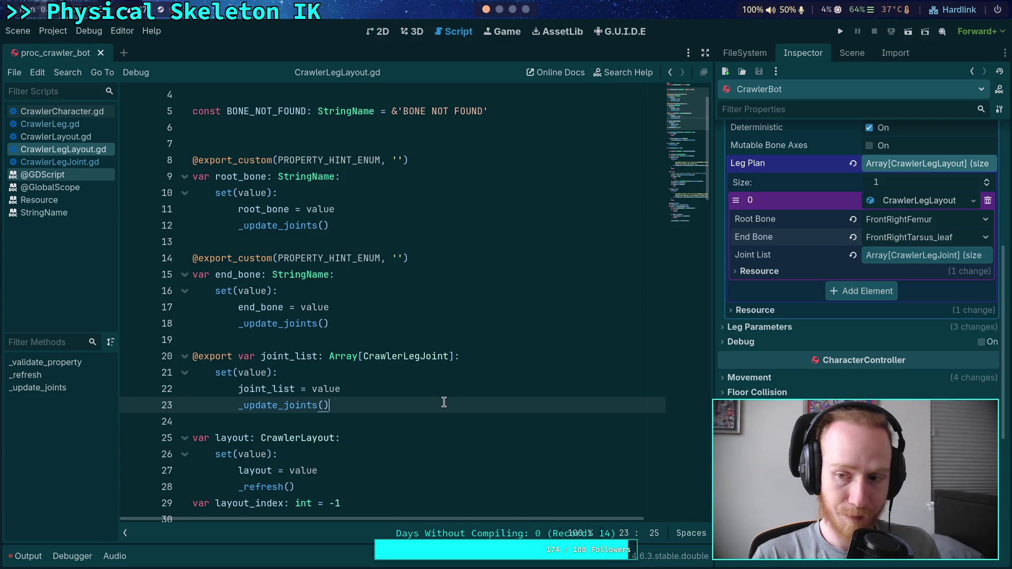
pyautogui.press('Return')
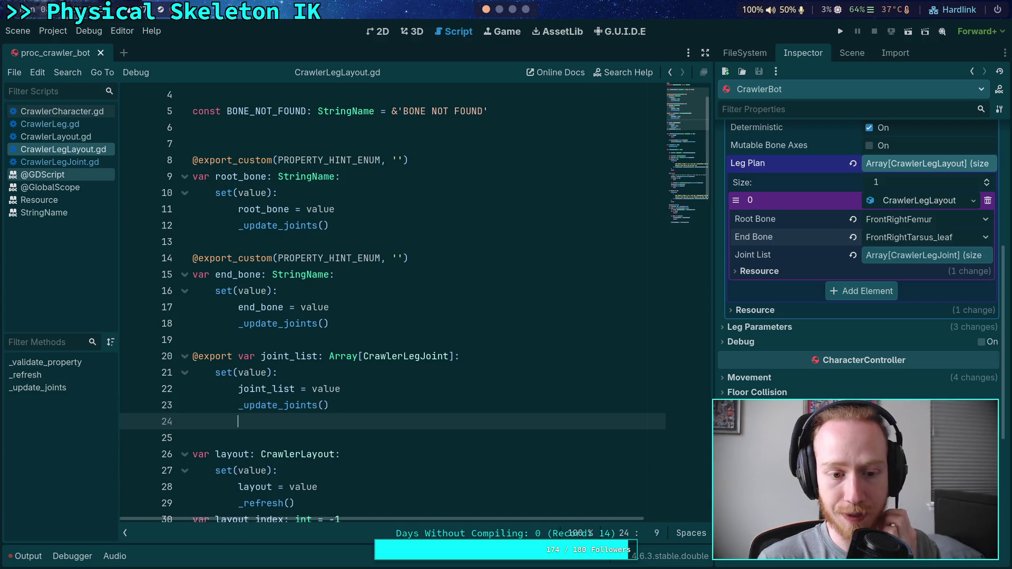
pyautogui.press('Return')
pyautogui.write('@e')
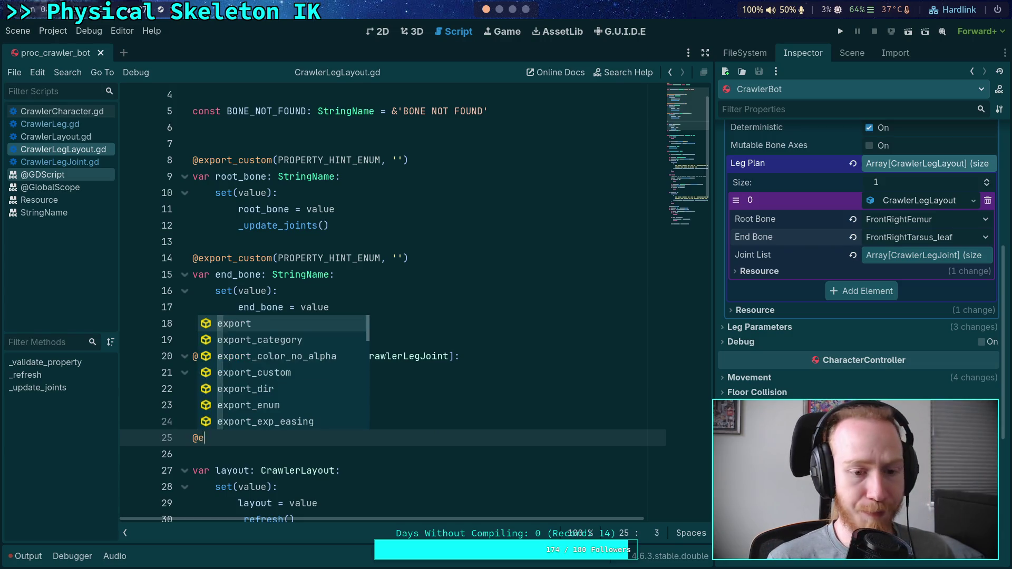
pyautogui.write('xport var')
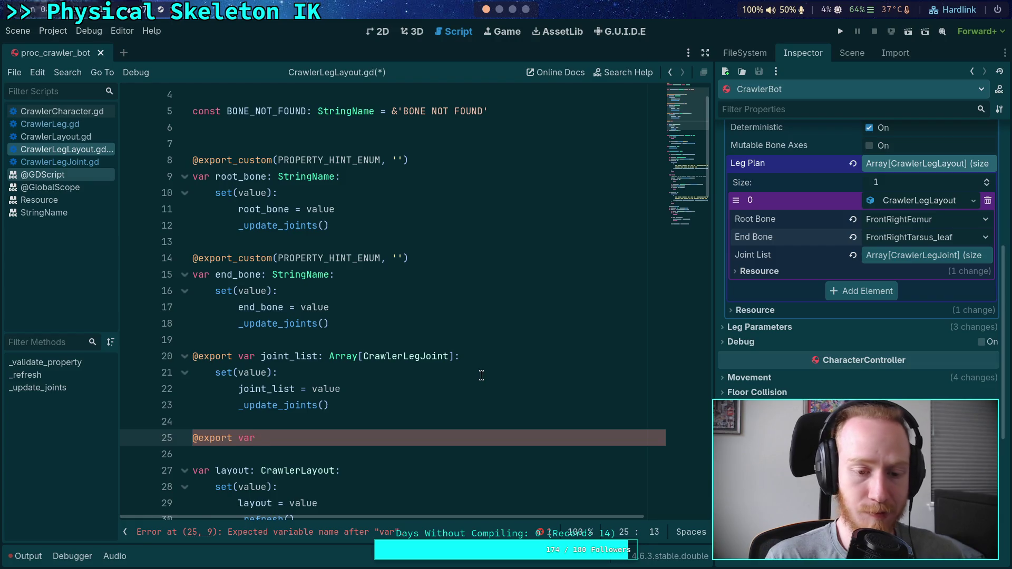
pyautogui.write('leg')
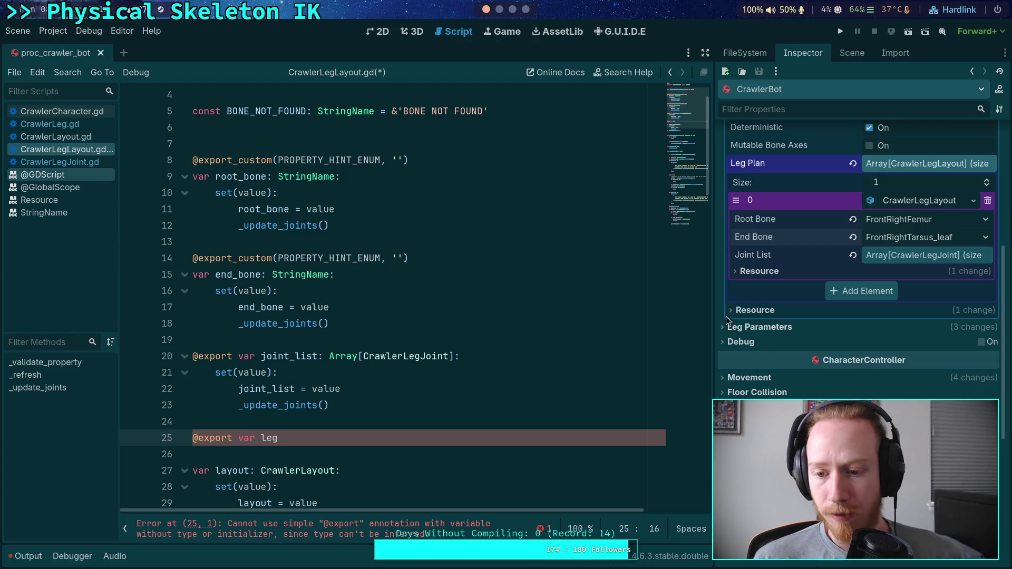
# Step: Glance at the Leg Parameters section, then switch to CrawlerLeg.gd
pyautogui.click(783, 330)
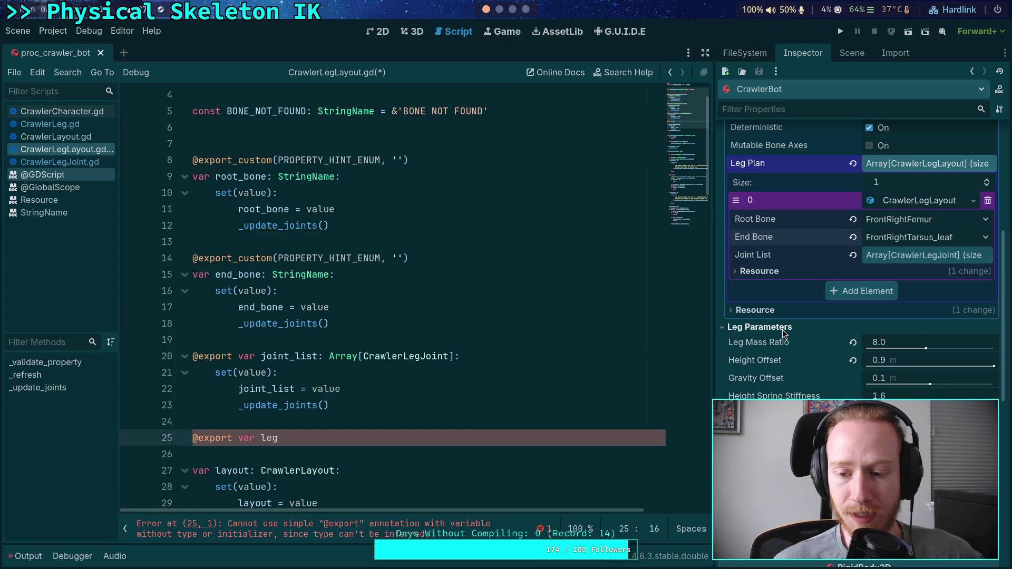
pyautogui.click(783, 330)
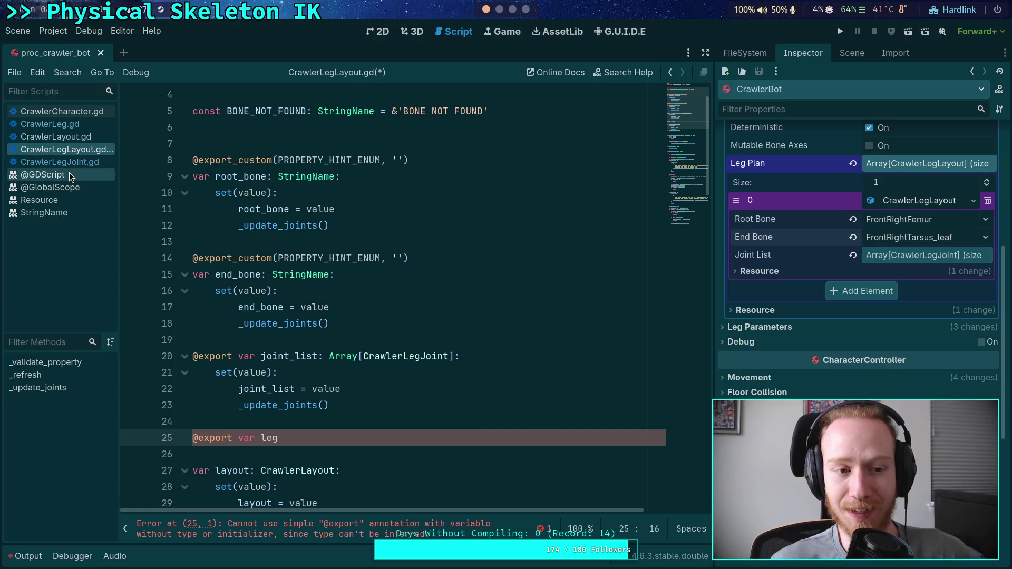
pyautogui.click(69, 124)
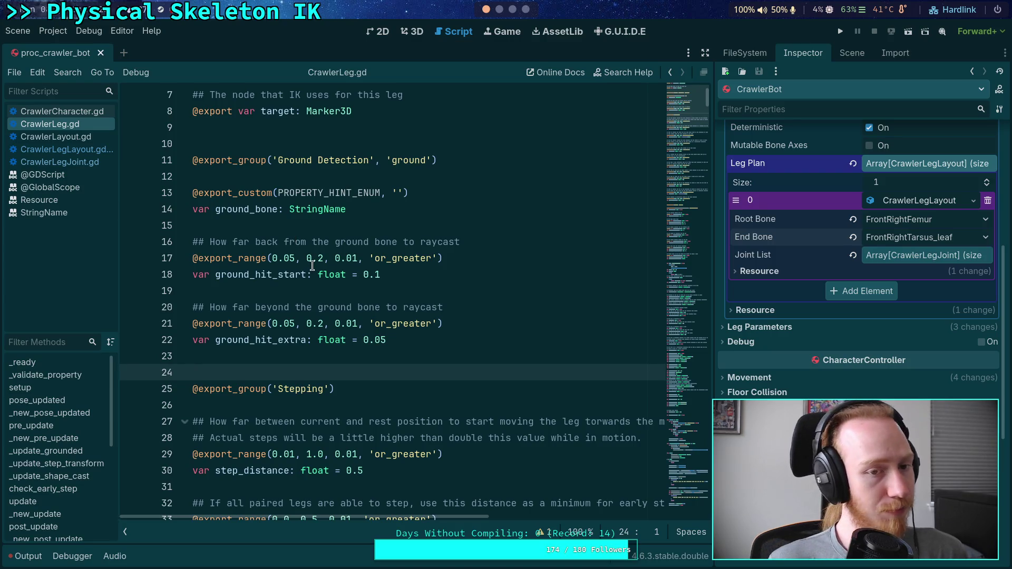
# Step: Scroll through CrawlerLeg.gd's ground detection and Stepping exports, then return to CrawlerLegLayout.gd
pyautogui.scroll(-5, 312, 266)
pyautogui.scroll(-6, 313, 266)
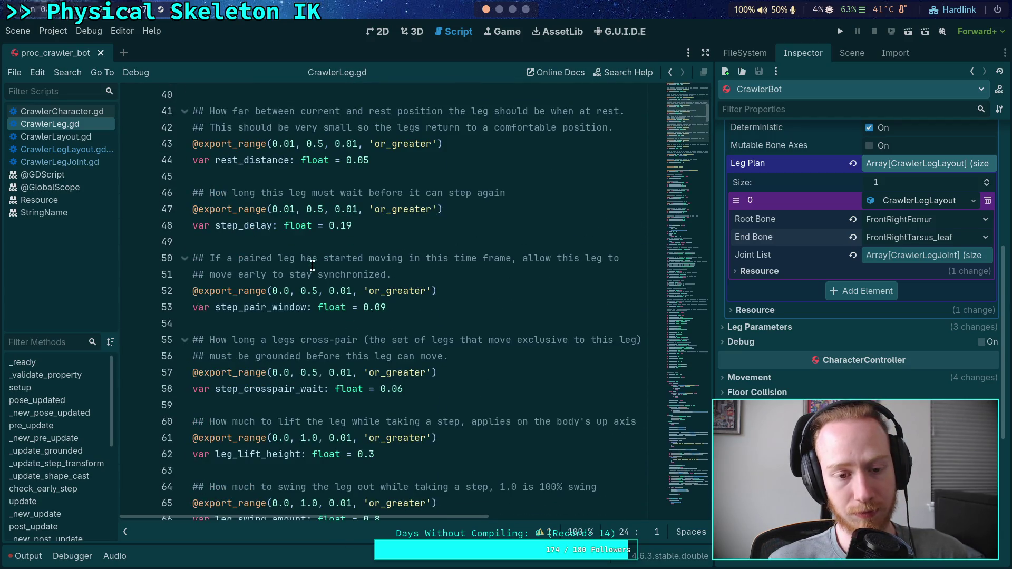
pyautogui.scroll(-5, 313, 266)
pyautogui.scroll(13, 313, 266)
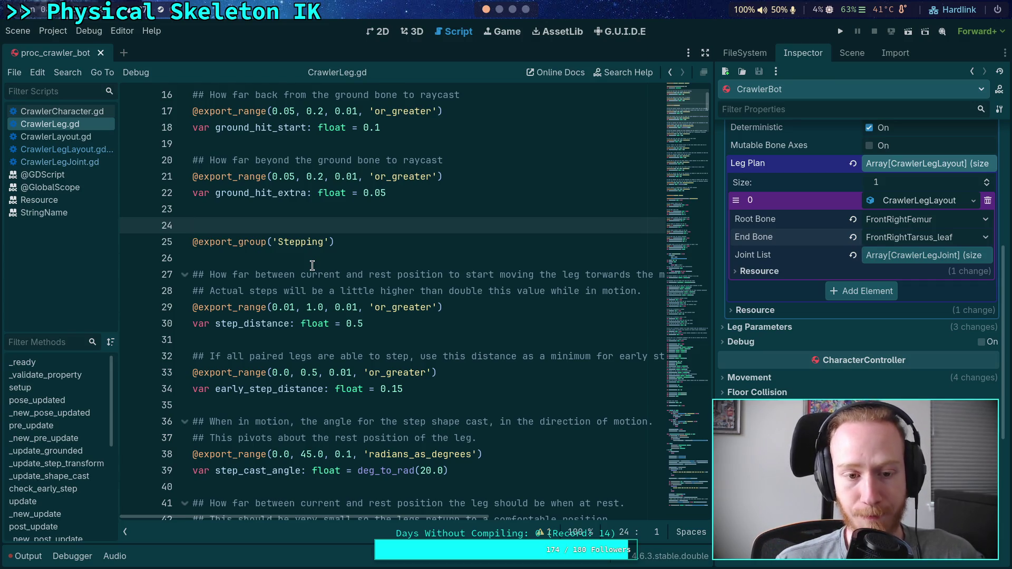
pyautogui.scroll(4, 313, 266)
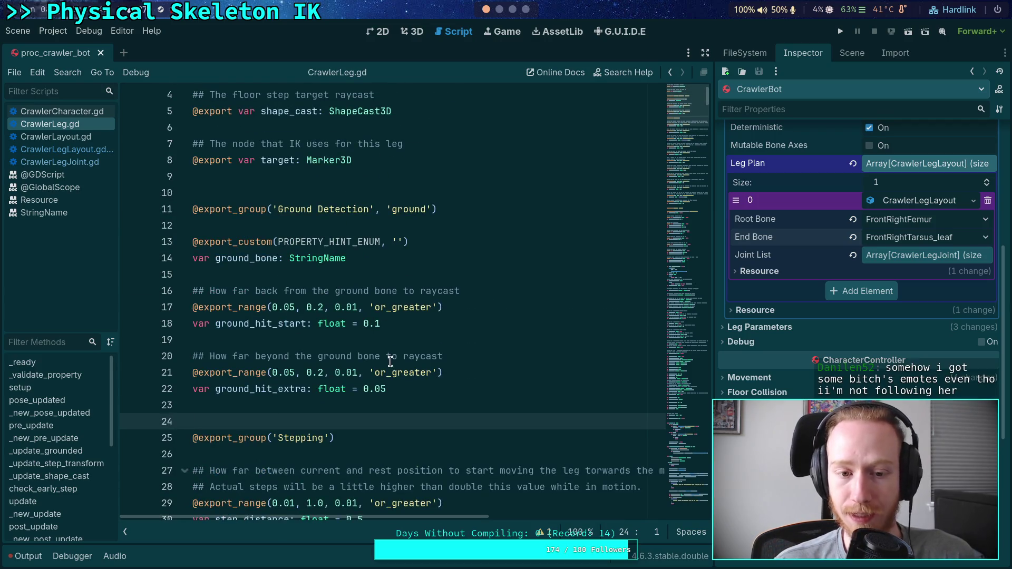
pyautogui.click(90, 154)
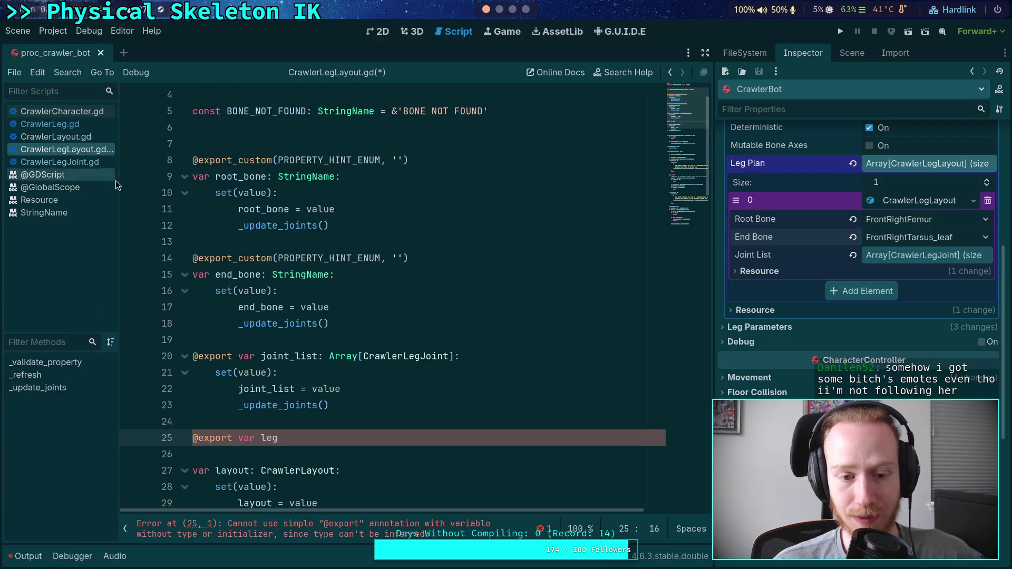
pyautogui.scroll(-2, 340, 400)
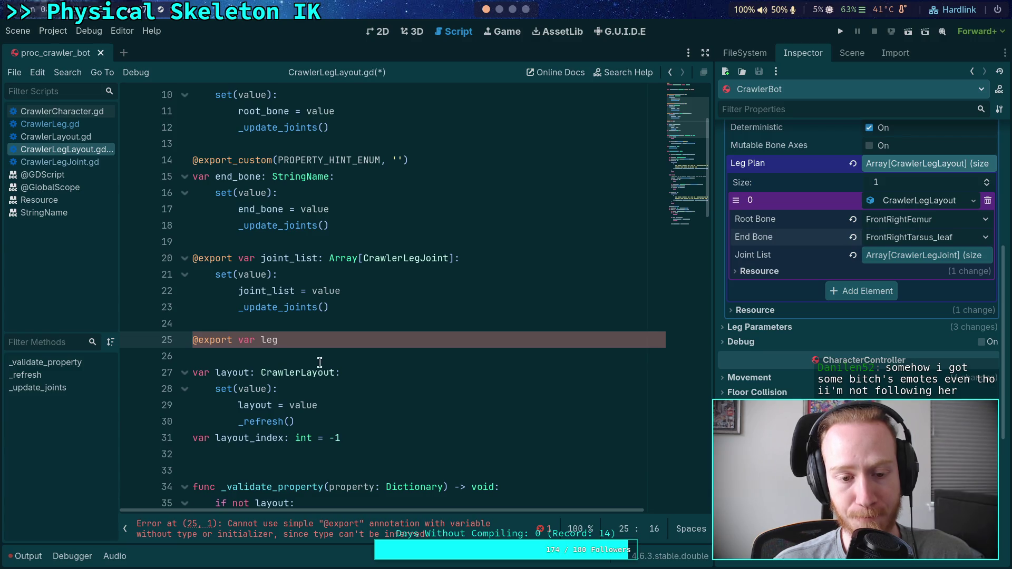
pyautogui.write('_set')
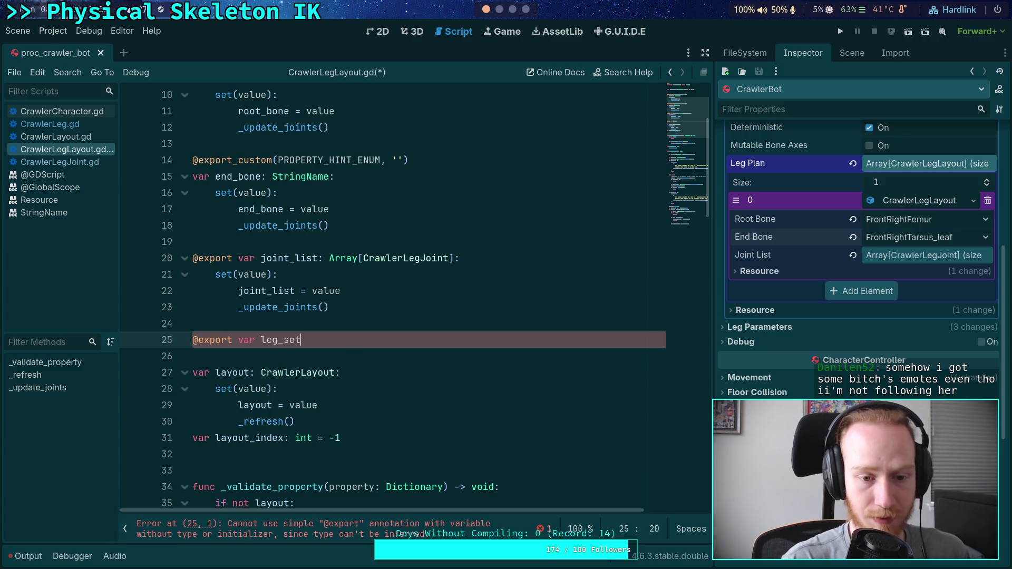
pyautogui.write('tings: ')
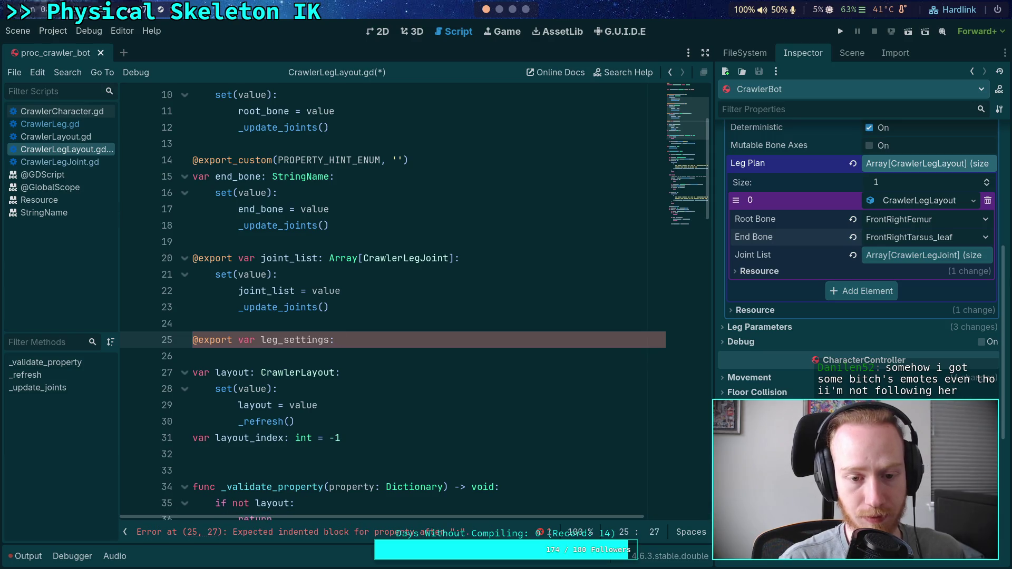
pyautogui.write('CrawlerLeg')
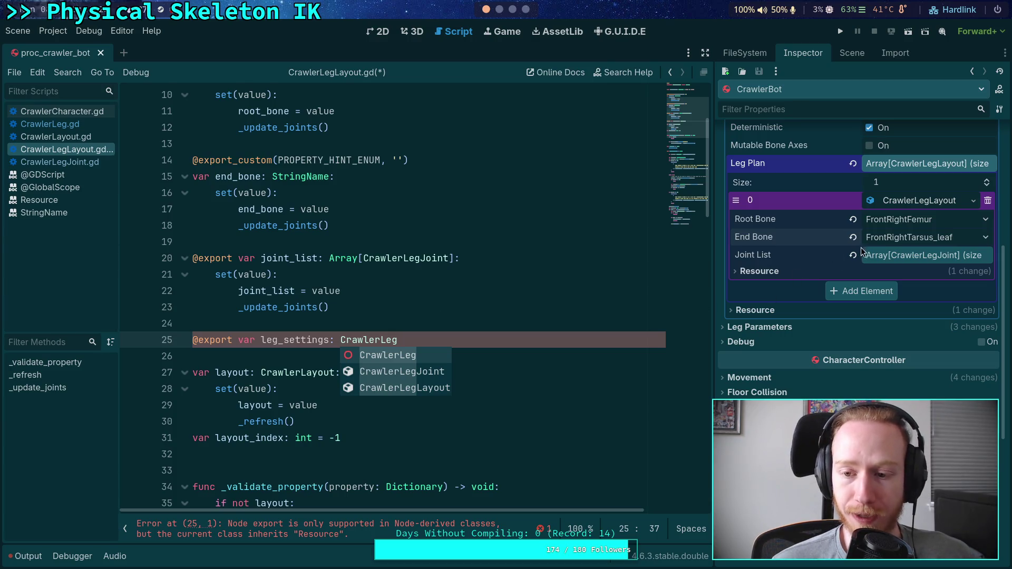
pyautogui.click(888, 257)
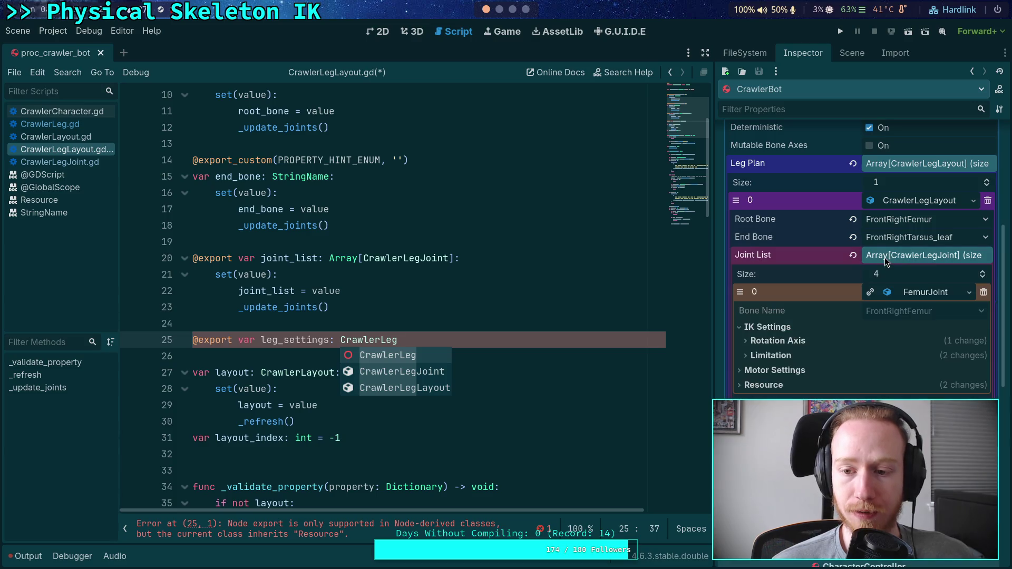
# Step: Remove the last joint so the Joint List size is 3, and collapse IK Settings
pyautogui.click(922, 293)
pyautogui.click(922, 294)
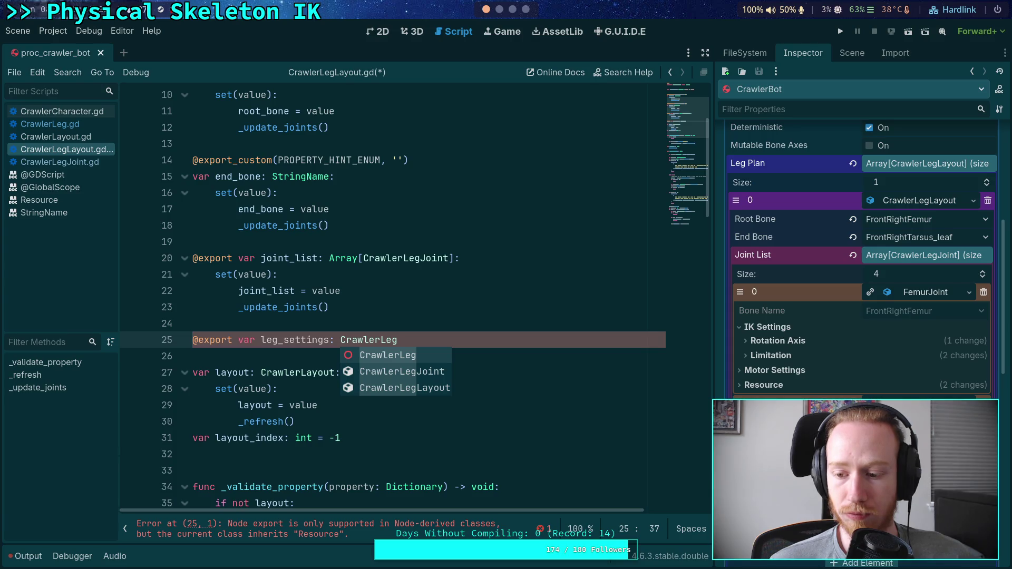
pyautogui.click(984, 563)
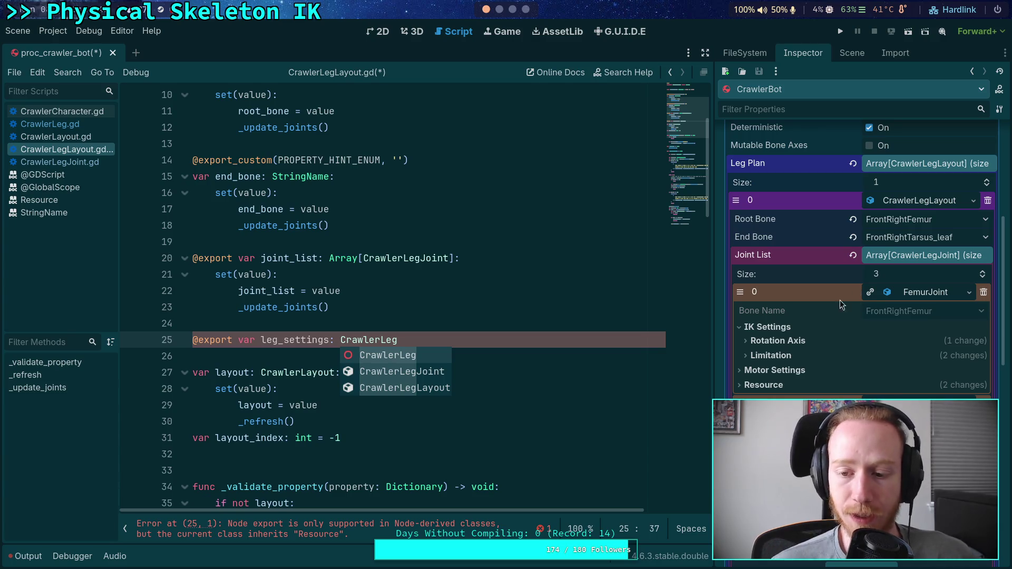
pyautogui.click(770, 328)
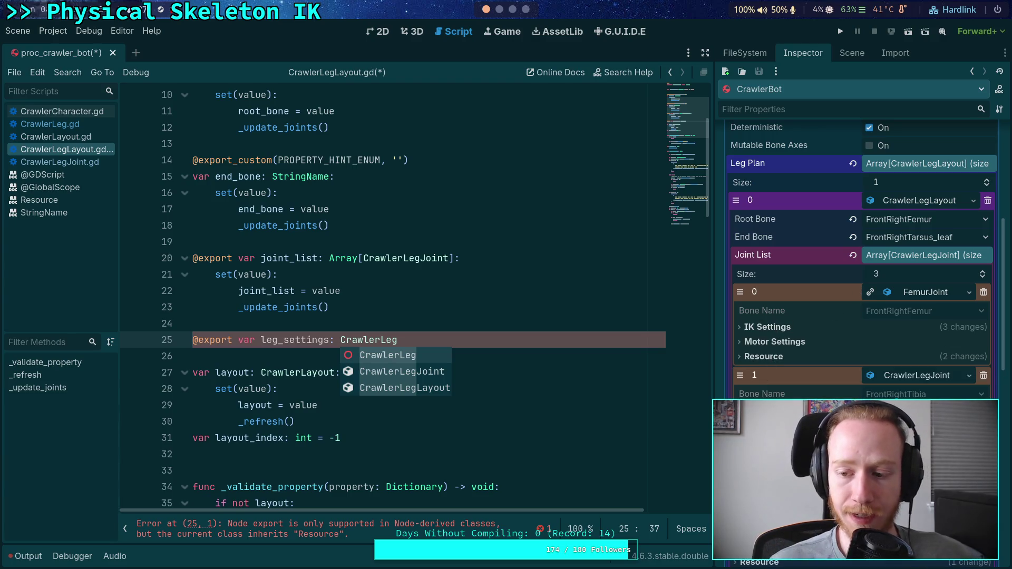
pyautogui.click(468, 345)
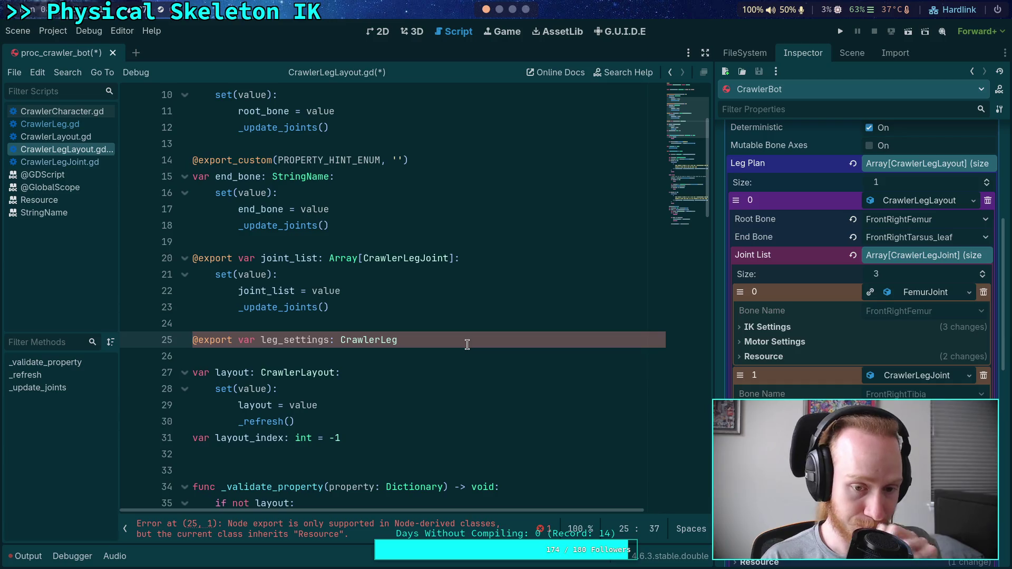
# Step: Retype leg_settings as CrawlerLegSettings, save CrawlerLegLayout.gd, and switch to CrawlerLeg.gd
pyautogui.write('Settings')
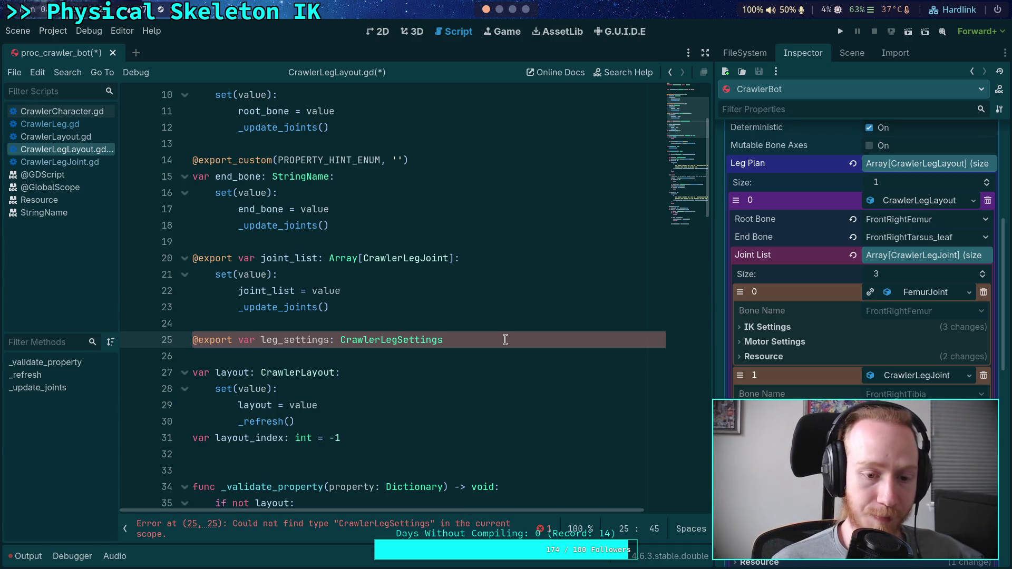
pyautogui.hotkey('ctrl', 's')
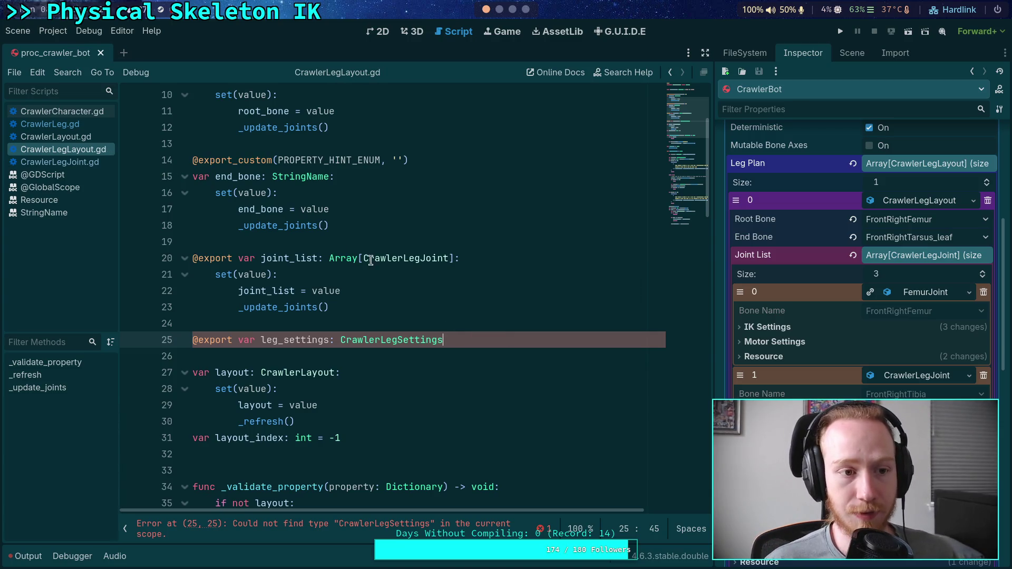
pyautogui.click(92, 127)
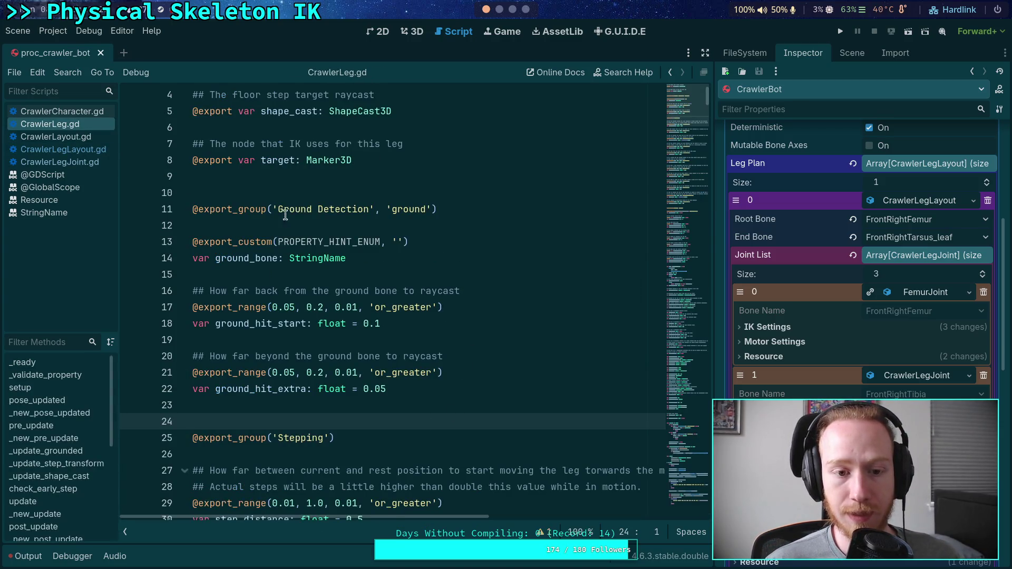
# Step: Collapse FR_Leg, ML_Leg, MR_Leg, BackLegPair and MiddleLegPair in the Scene tree, then show the FileSystem dock
pyautogui.click(854, 55)
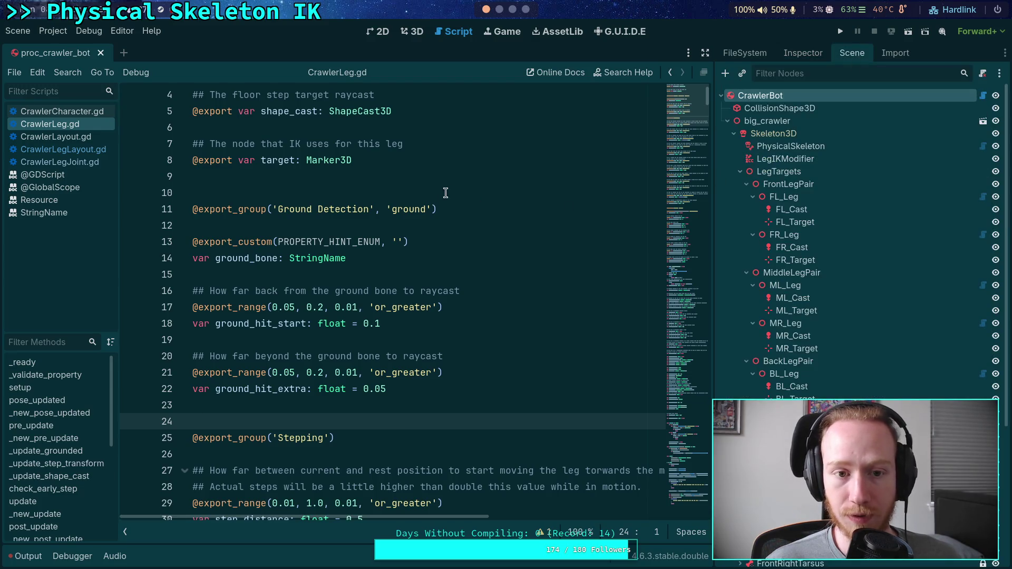
pyautogui.scroll(1, 496, 218)
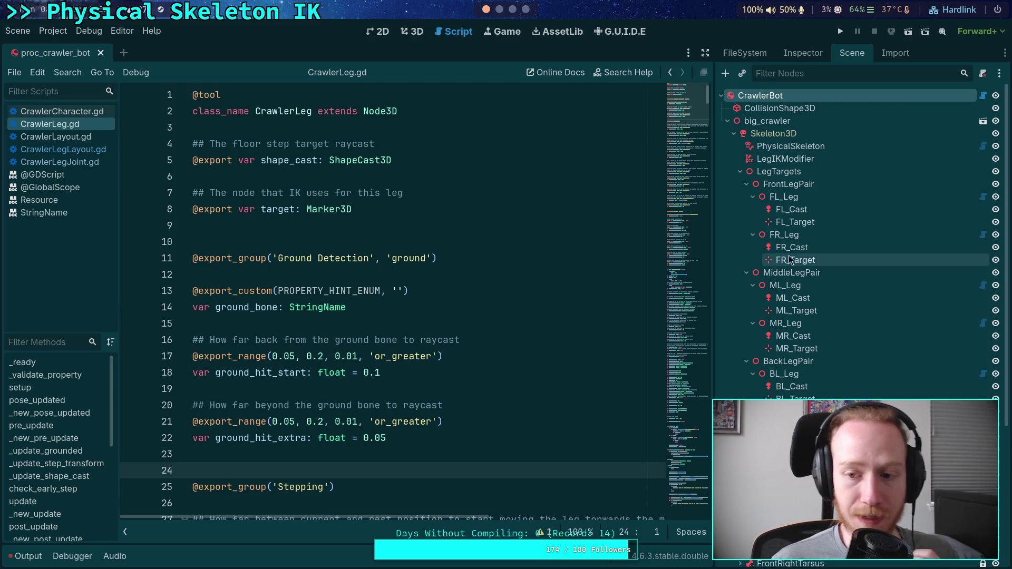
pyautogui.click(753, 235)
pyautogui.click(753, 260)
pyautogui.click(753, 272)
pyautogui.click(746, 310)
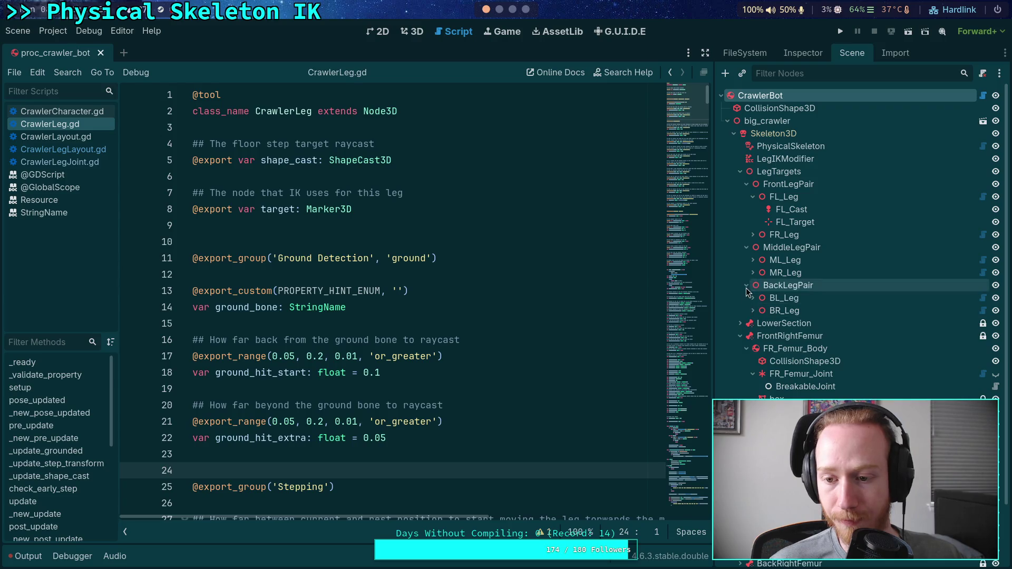
pyautogui.click(744, 247)
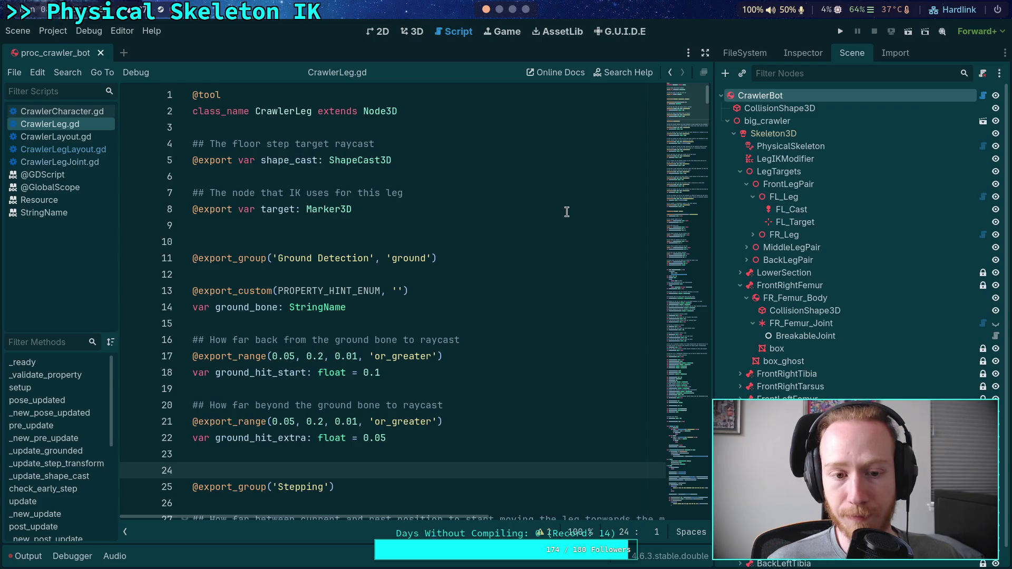
pyautogui.click(807, 53)
pyautogui.click(742, 53)
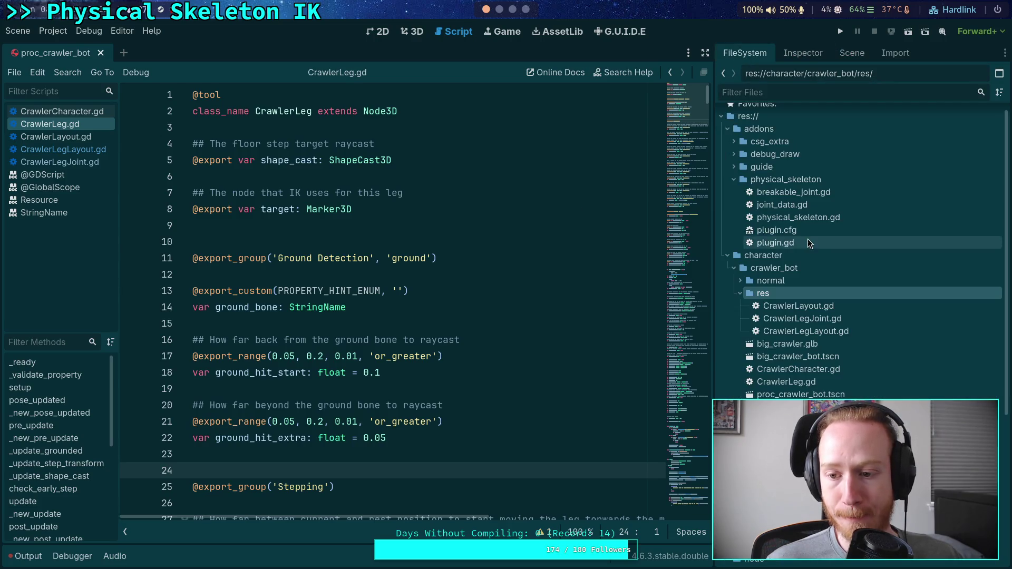
# Step: Cancel a new script in the res folder and open CrawlerCharacter.gd instead
pyautogui.rightClick(789, 292)
pyautogui.moveTo(826, 300)
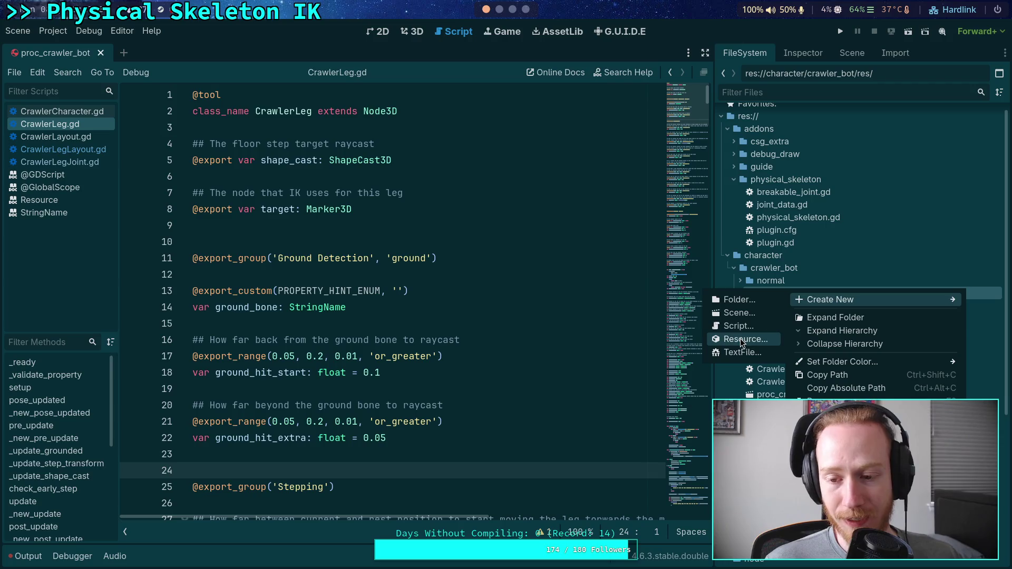
pyautogui.click(739, 326)
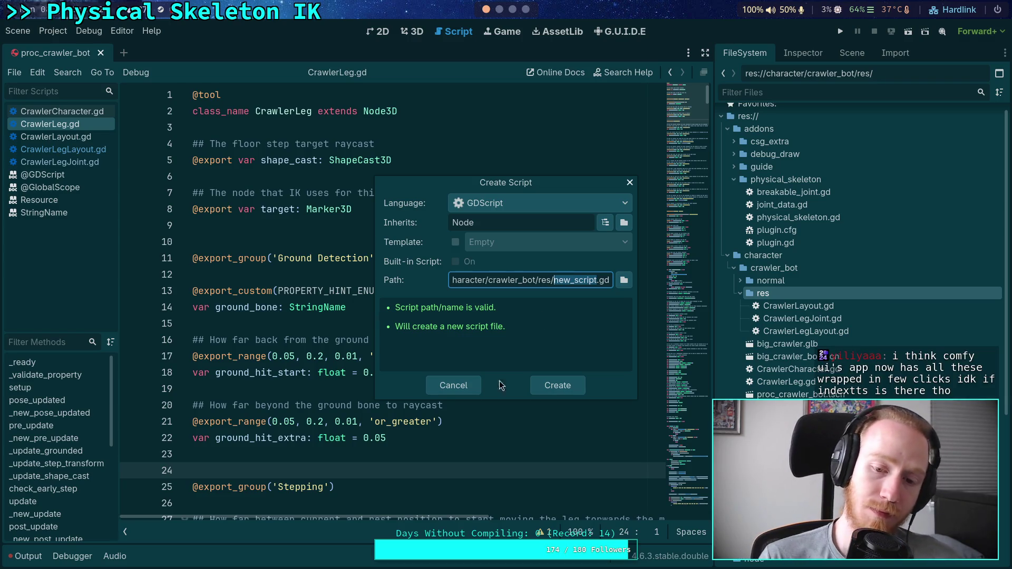
pyautogui.click(454, 385)
pyautogui.click(29, 111)
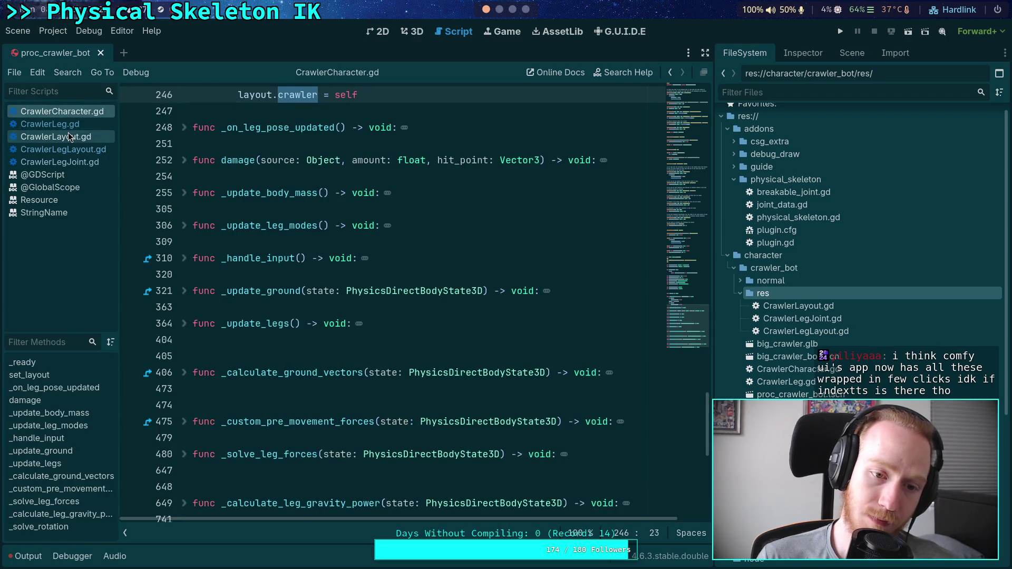
# Step: Open CrawlerLegLayout.gd and reveal it among the project files
pyautogui.click(73, 137)
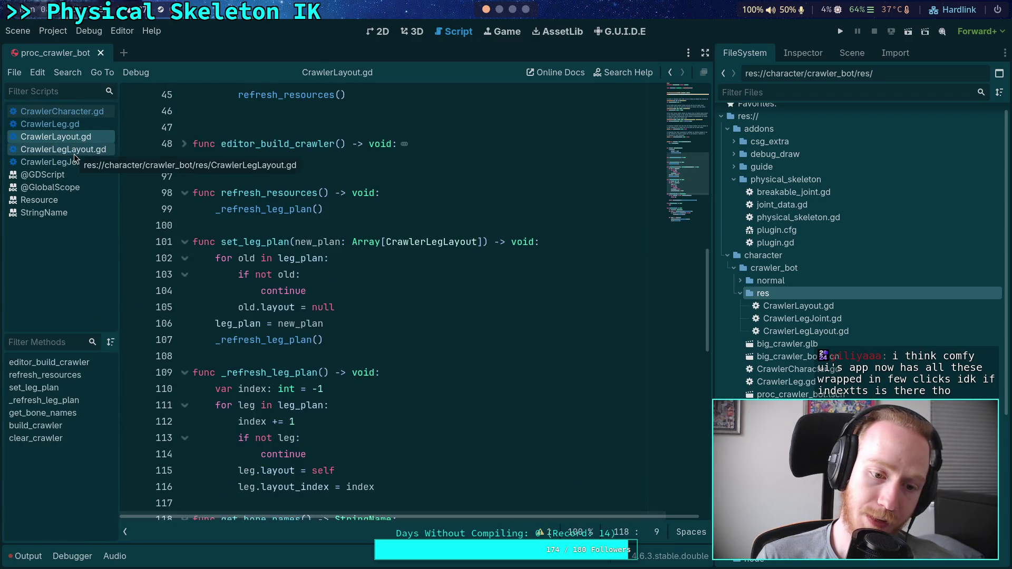
pyautogui.click(77, 152)
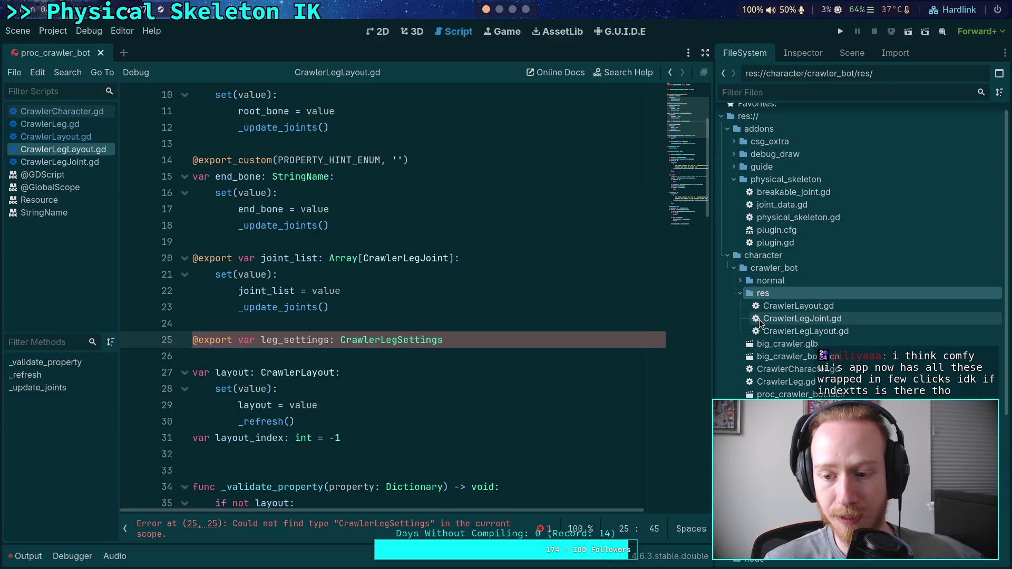
pyautogui.click(767, 343)
pyautogui.click(770, 335)
pyautogui.scroll(3, 484, 263)
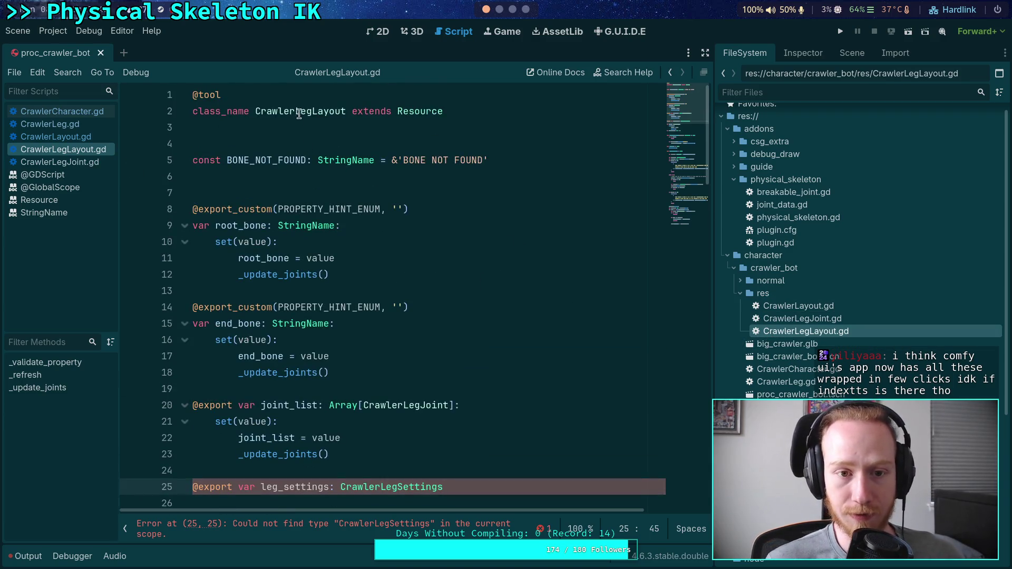
# Step: Change the class_name on line 2 to CrawlerLegPlan and save the script
pyautogui.click(319, 113)
pyautogui.moveTo(318, 115); pyautogui.dragTo(346, 113)
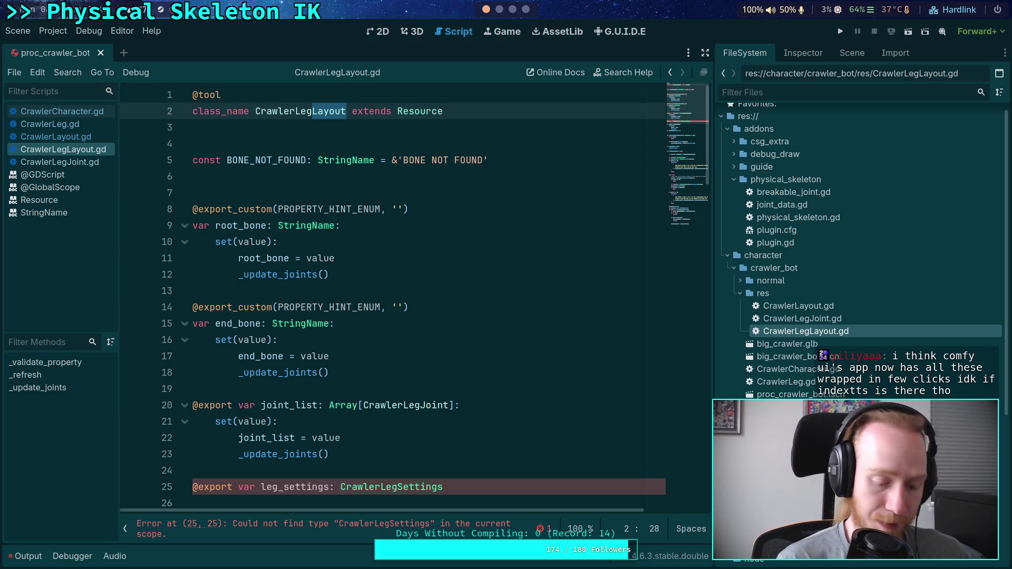
pyautogui.write('PLan')
pyautogui.press('BackSpace')
pyautogui.press('BackSpace')
pyautogui.press('BackSpace')
pyautogui.write('lan')
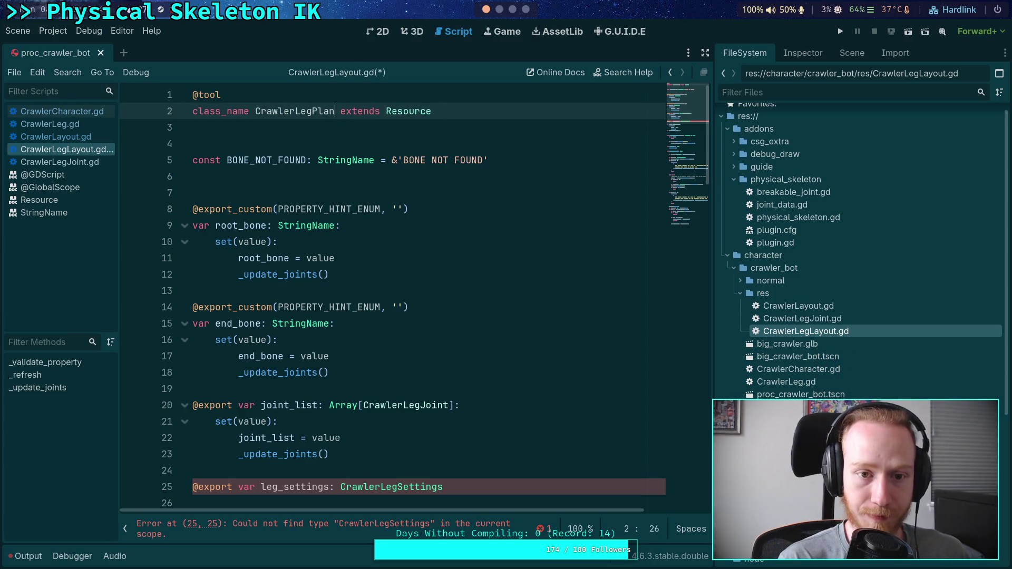
pyautogui.hotkey('ctrl', 's')
# Step: Look over the saved script, then switch to CrawlerLayout.gd
pyautogui.scroll(-5, 266, 290)
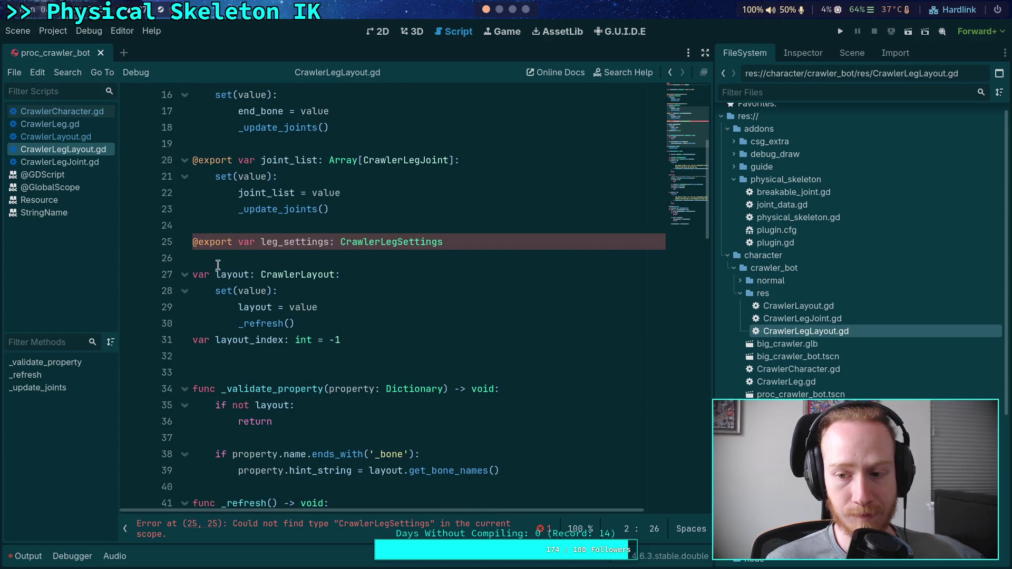
pyautogui.click(252, 209)
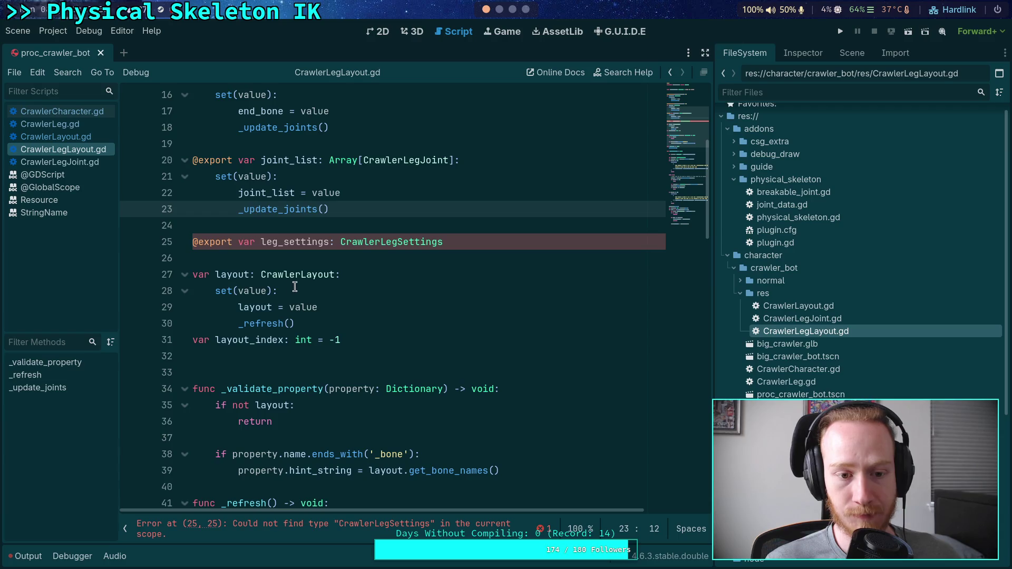
pyautogui.scroll(5, 358, 273)
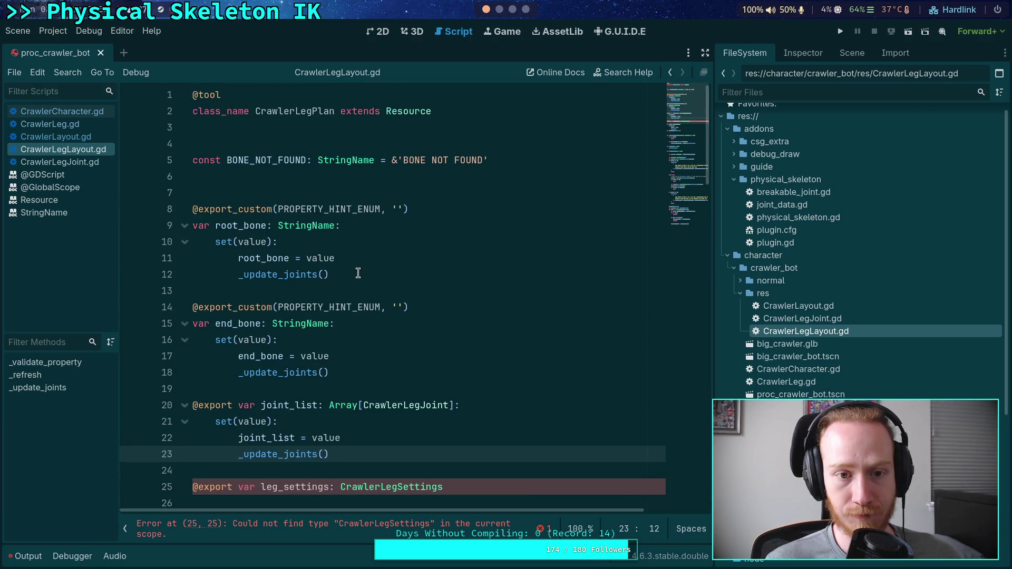
pyautogui.scroll(-7, 358, 273)
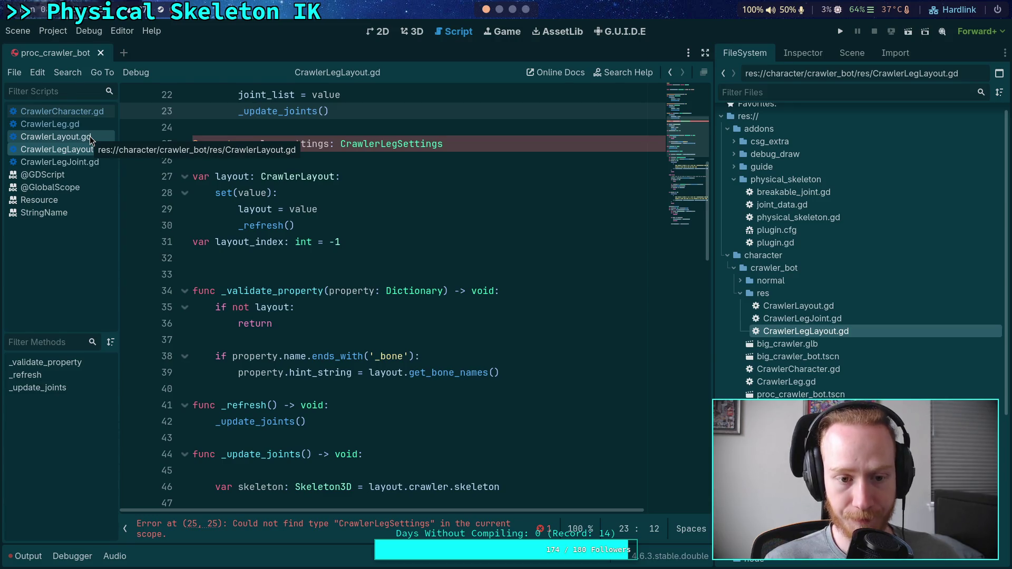
pyautogui.click(91, 138)
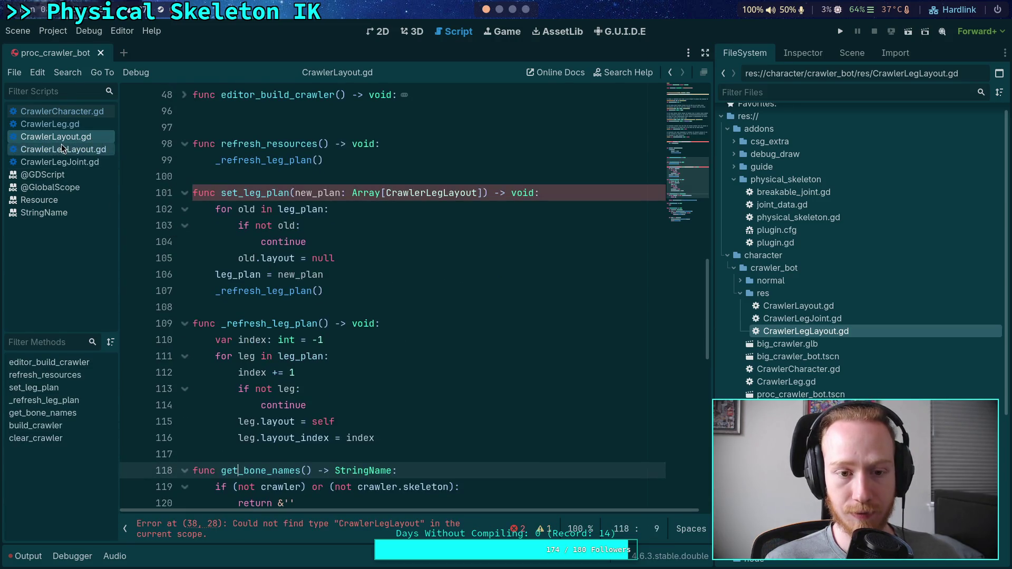
# Step: On line 101, change the type to CrawlerLegPlan and rename the parameter to new_plan_list
pyautogui.moveTo(444, 193); pyautogui.dragTo(478, 193)
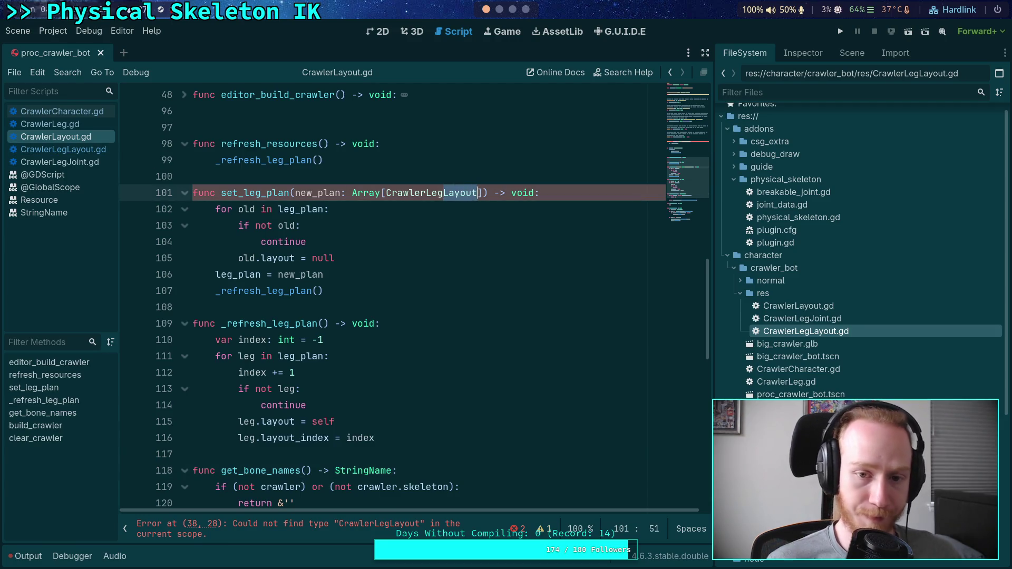
pyautogui.write('Plan')
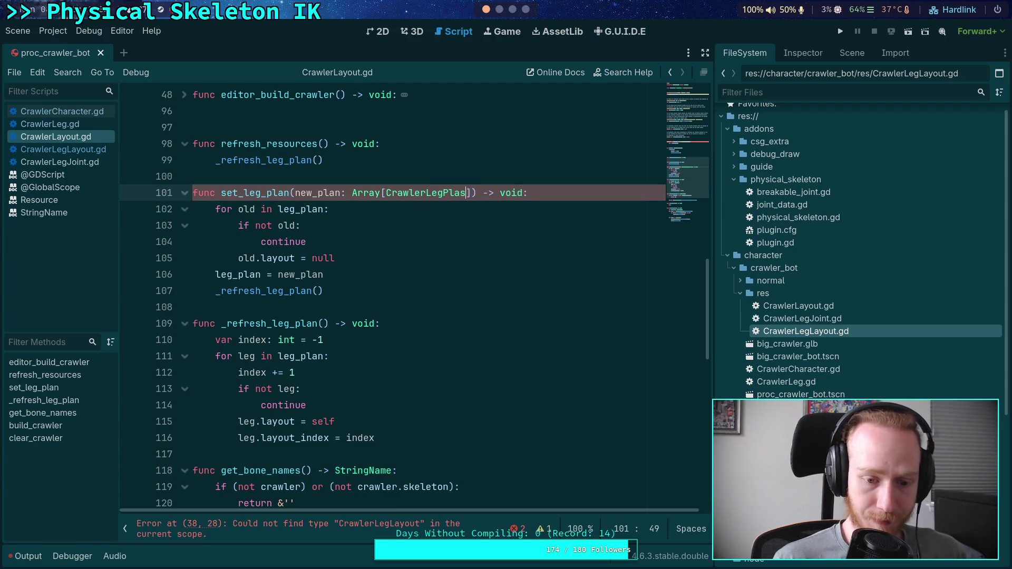
pyautogui.click(342, 194)
pyautogui.write('_list')
pyautogui.doubleClick(348, 193)
pyautogui.rightClick(347, 193)
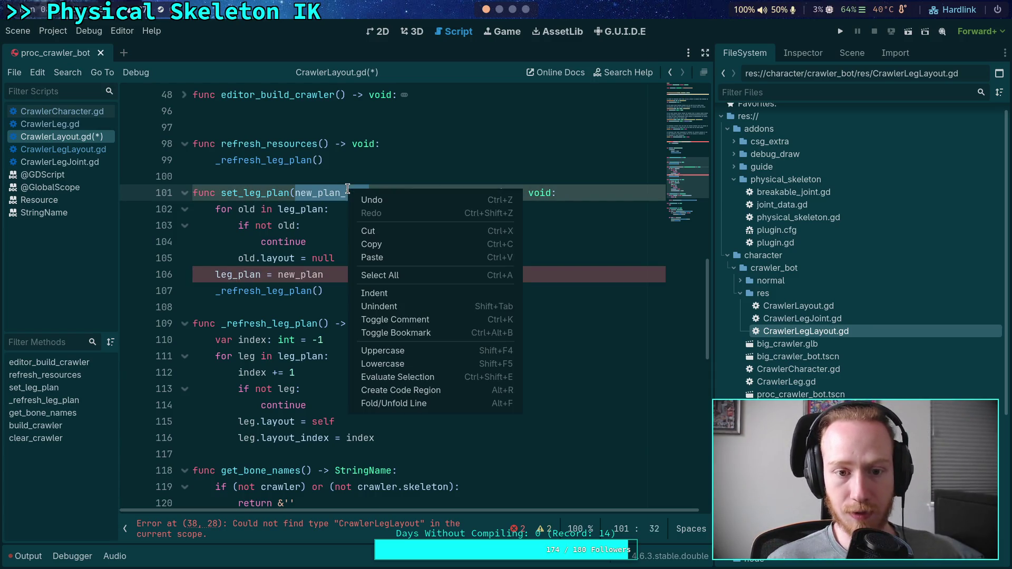
pyautogui.click(374, 247)
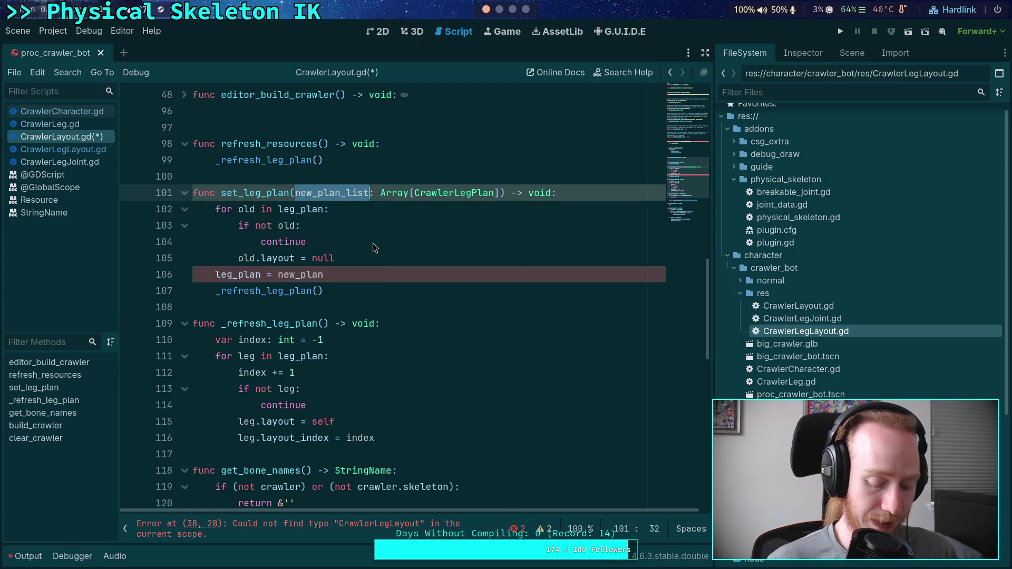
# Step: Use new_plan_list and rename leg_plan to leg_plan_list on lines 106 and 102
pyautogui.doubleClick(293, 273)
pyautogui.hotkey('ctrl', 'v')
pyautogui.click(261, 273)
pyautogui.write('_list')
pyautogui.doubleClick(258, 277)
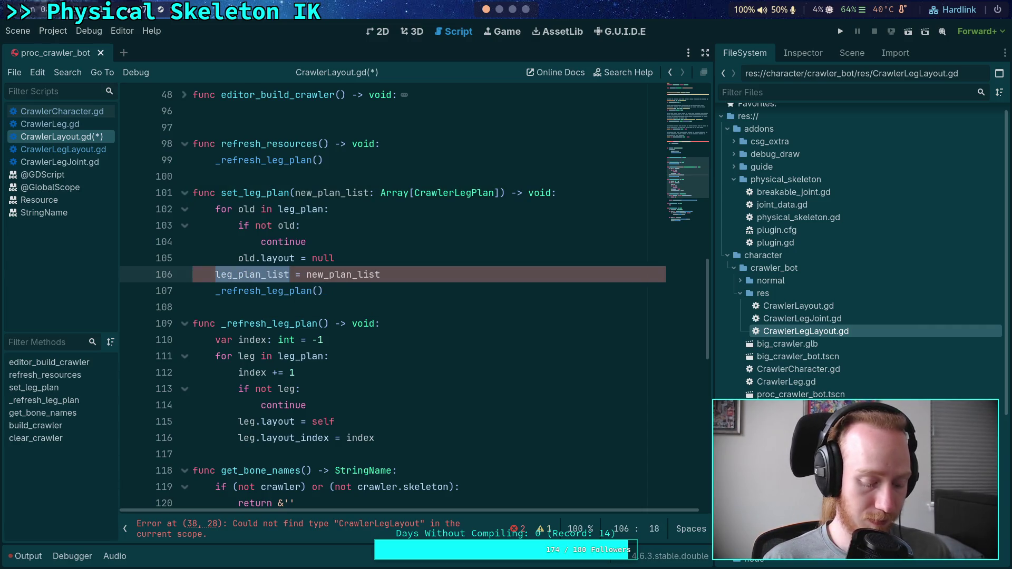
pyautogui.hotkey('ctrl', 'c')
pyautogui.doubleClick(301, 209)
pyautogui.hotkey('ctrl', 'v')
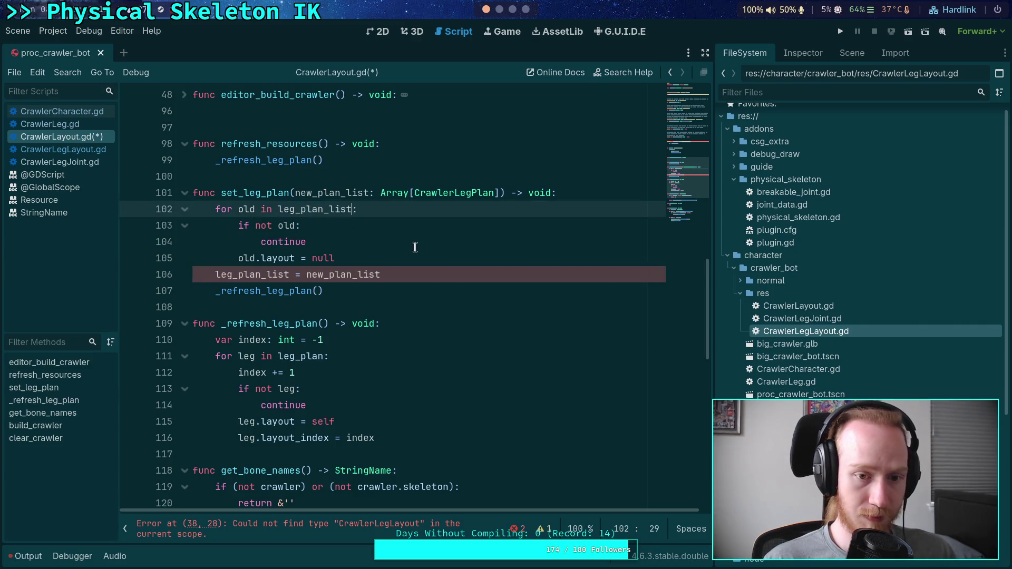
# Step: Rename the refresh function and its calls on lines 99, 107, 109 and 111 to _refresh_leg_plan_list
pyautogui.click(313, 291)
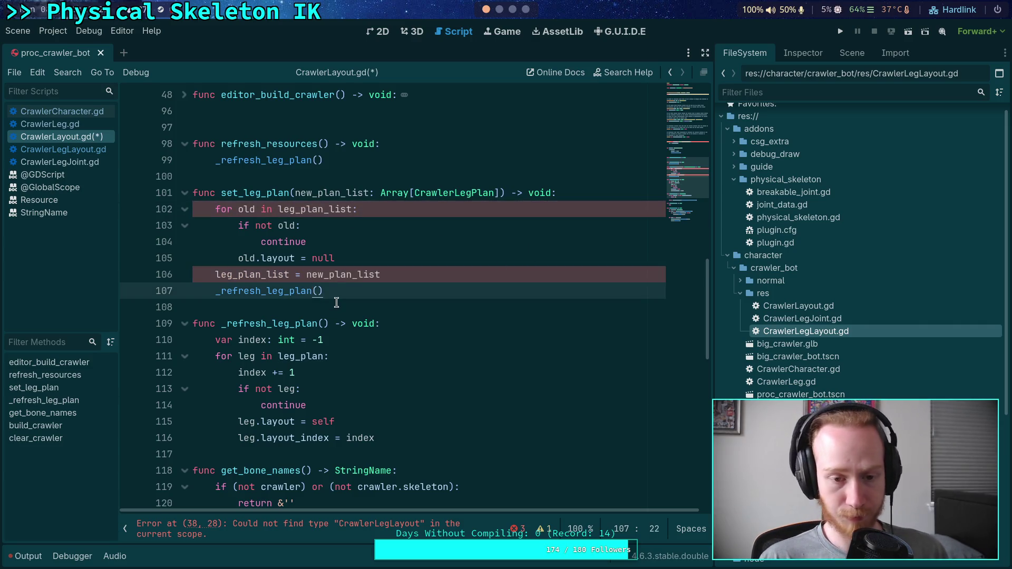
pyautogui.write('_list')
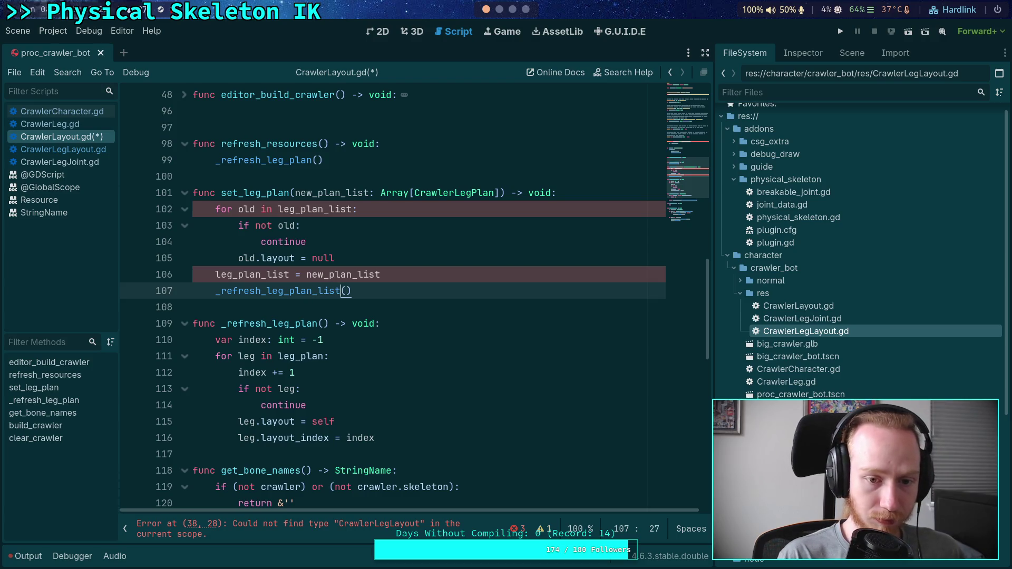
pyautogui.doubleClick(292, 356)
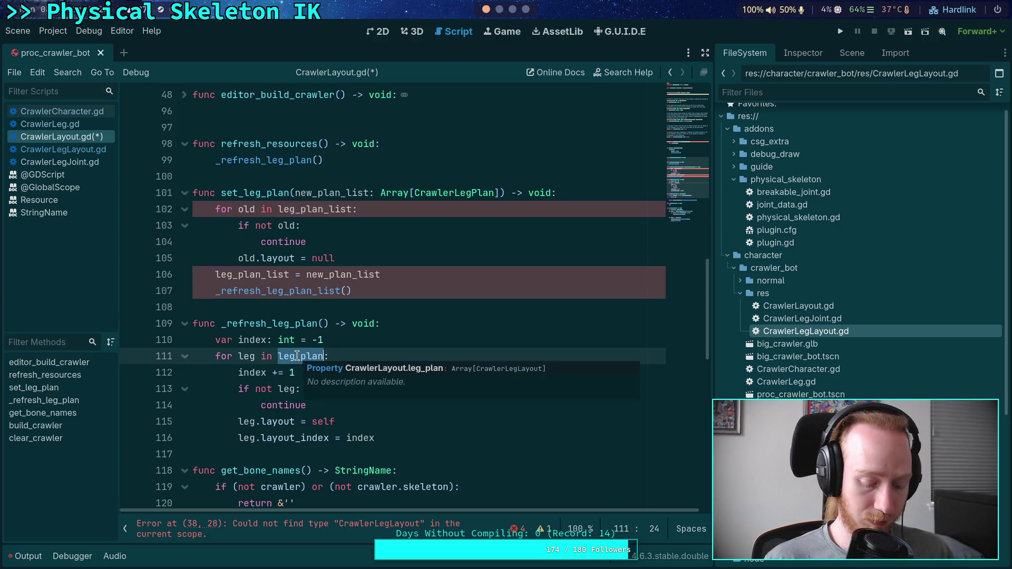
pyautogui.hotkey('ctrl', 'v')
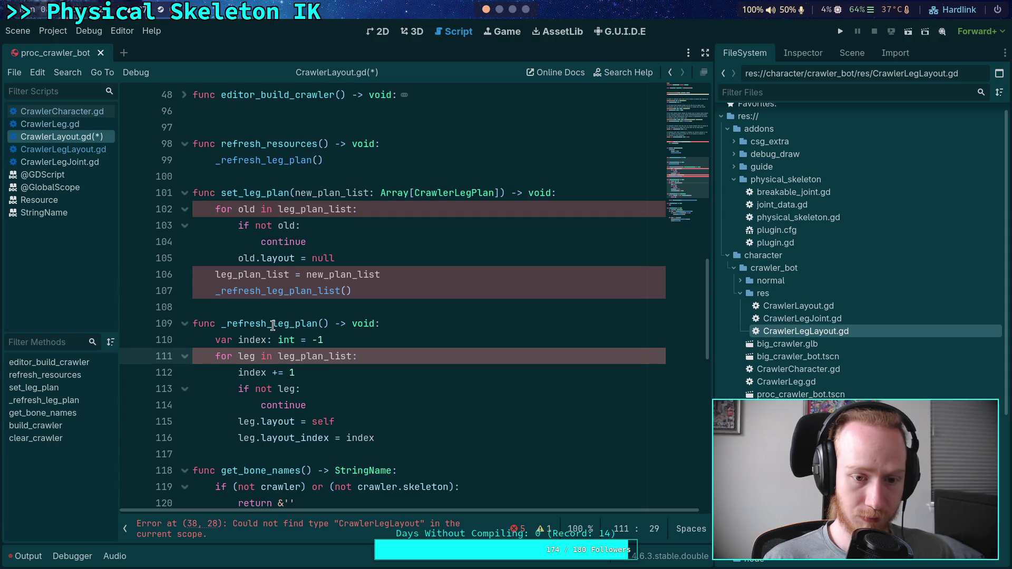
pyautogui.moveTo(272, 323); pyautogui.dragTo(322, 323)
pyautogui.hotkey('ctrl', 'v')
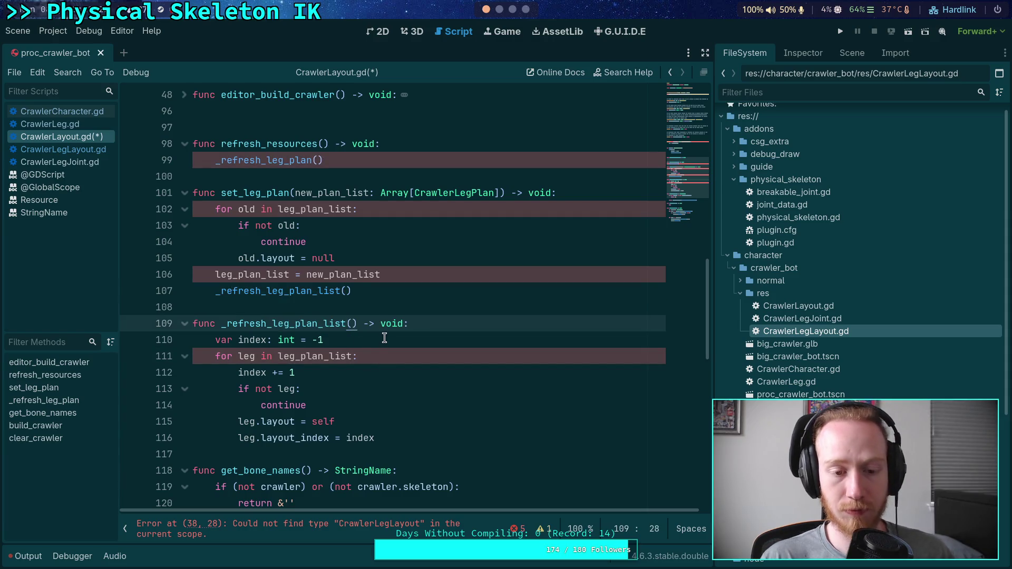
pyautogui.moveTo(267, 159); pyautogui.dragTo(313, 160)
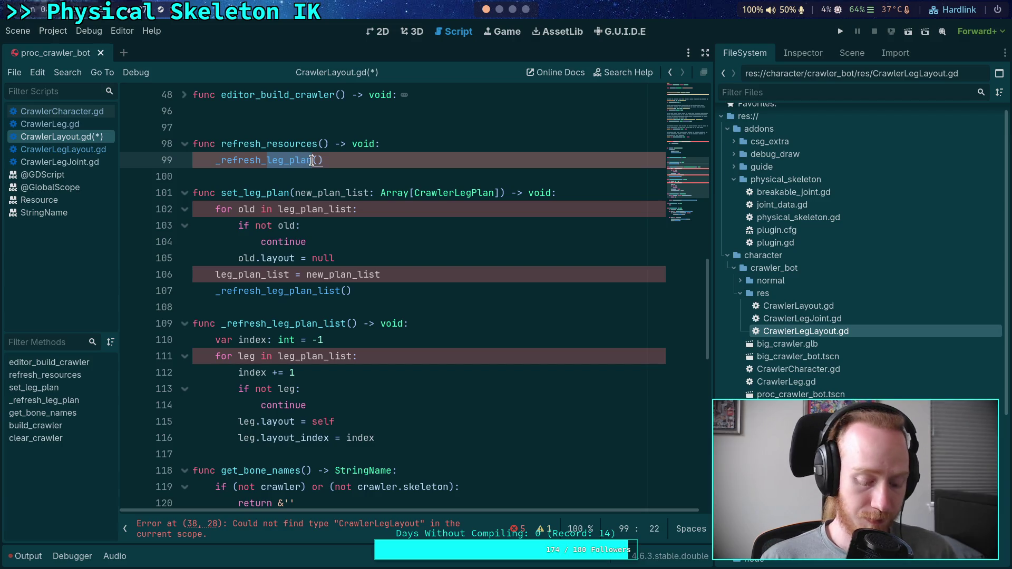
pyautogui.hotkey('ctrl', 'v')
# Step: Rename the exported variable on line 38 to leg_plan_list to fix its error
pyautogui.click(491, 259)
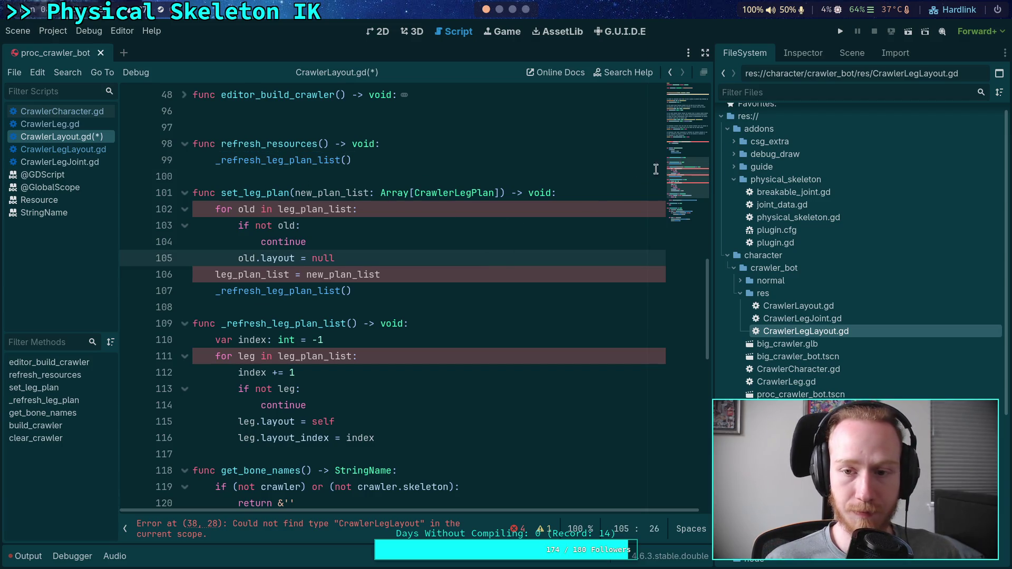
pyautogui.click(686, 164)
pyautogui.doubleClick(284, 340)
pyautogui.hotkey('ctrl', 'v')
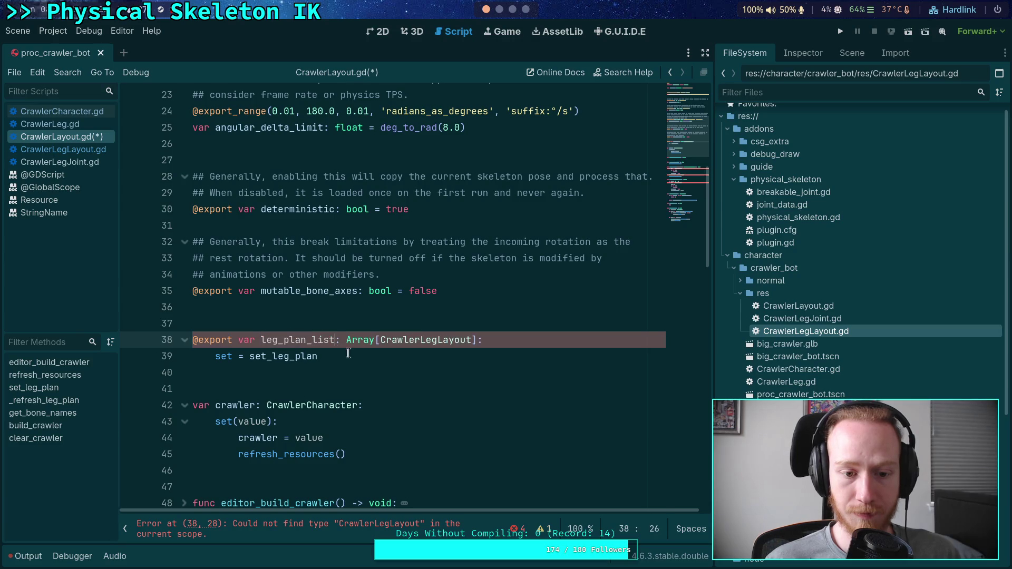
# Step: Point the setter on line 39 to set_leg_plan_list, rename line 52's size check variable to leg_plan_list, and save
pyautogui.doubleClick(305, 357)
pyautogui.hotkey('ctrl', 'v')
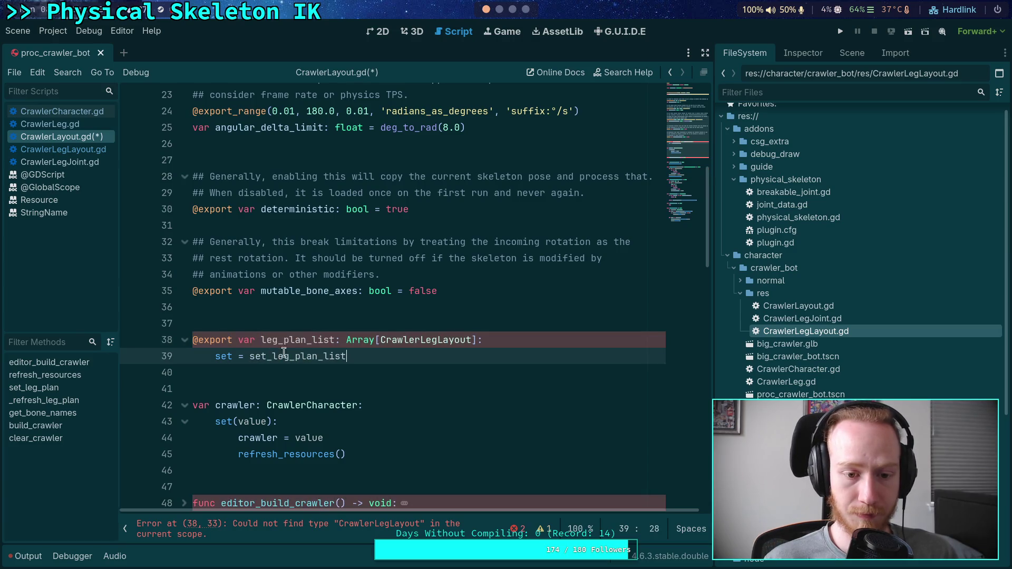
pyautogui.scroll(-3, 338, 346)
pyautogui.click(184, 356)
pyautogui.scroll(-3, 203, 350)
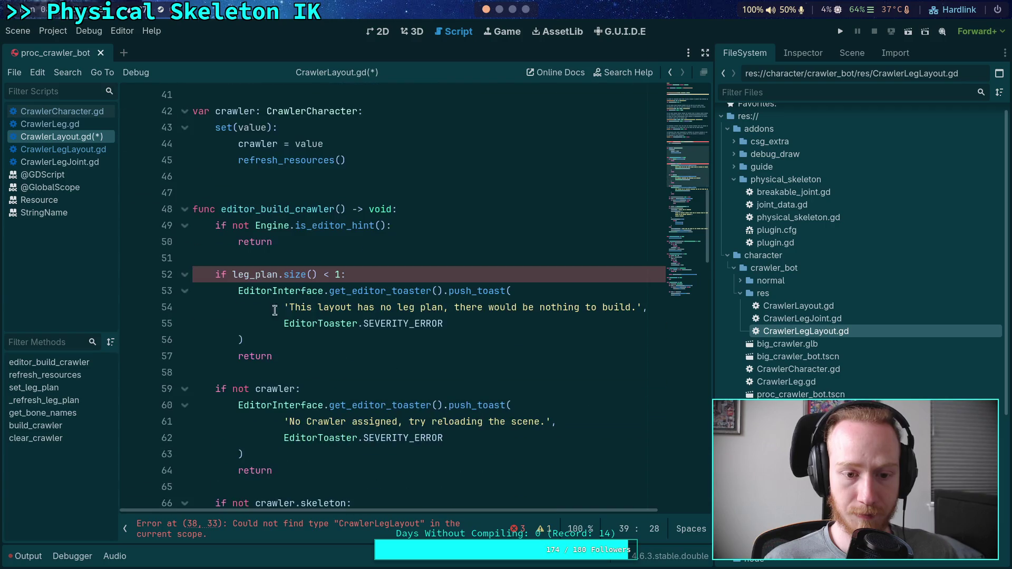
pyautogui.doubleClick(273, 274)
pyautogui.hotkey('ctrl', 'v')
pyautogui.scroll(-8, 279, 296)
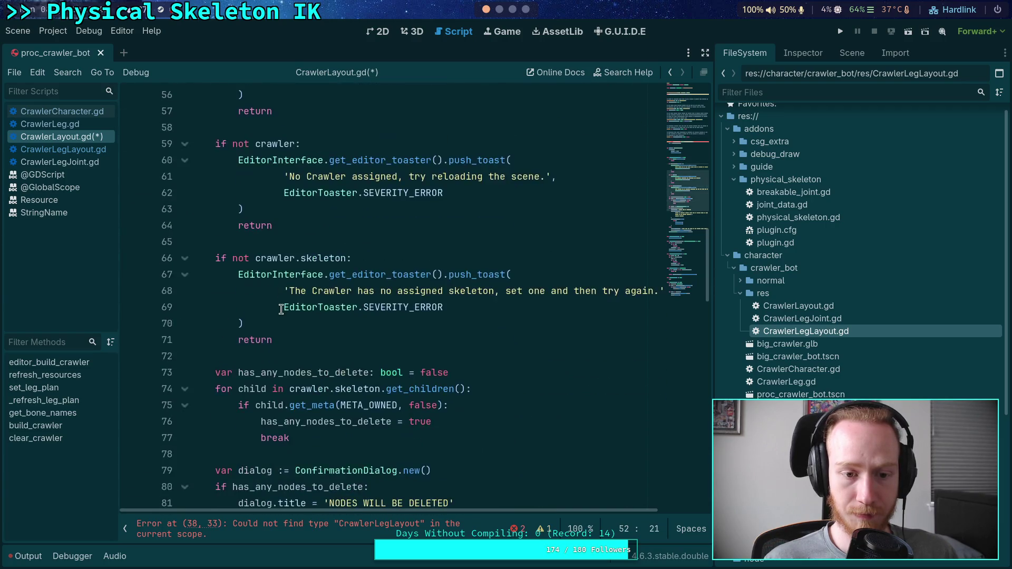
pyautogui.scroll(-9, 284, 308)
pyautogui.click(312, 258)
pyautogui.hotkey('ctrl', 's')
# Step: Change the array element type from CrawlerLegLayout to CrawlerLegPlan
pyautogui.scroll(20, 306, 269)
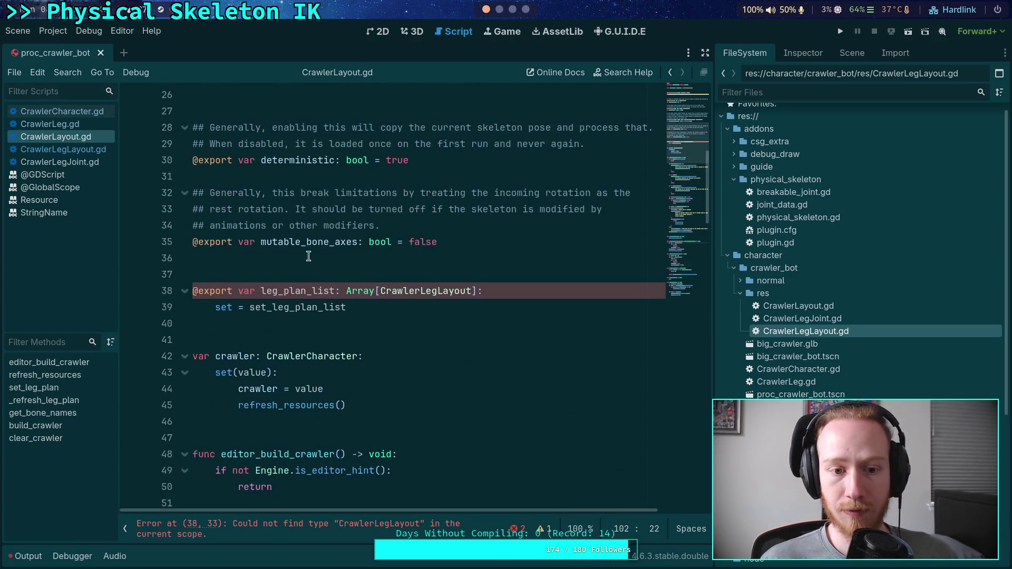
pyautogui.moveTo(440, 291); pyautogui.dragTo(474, 290)
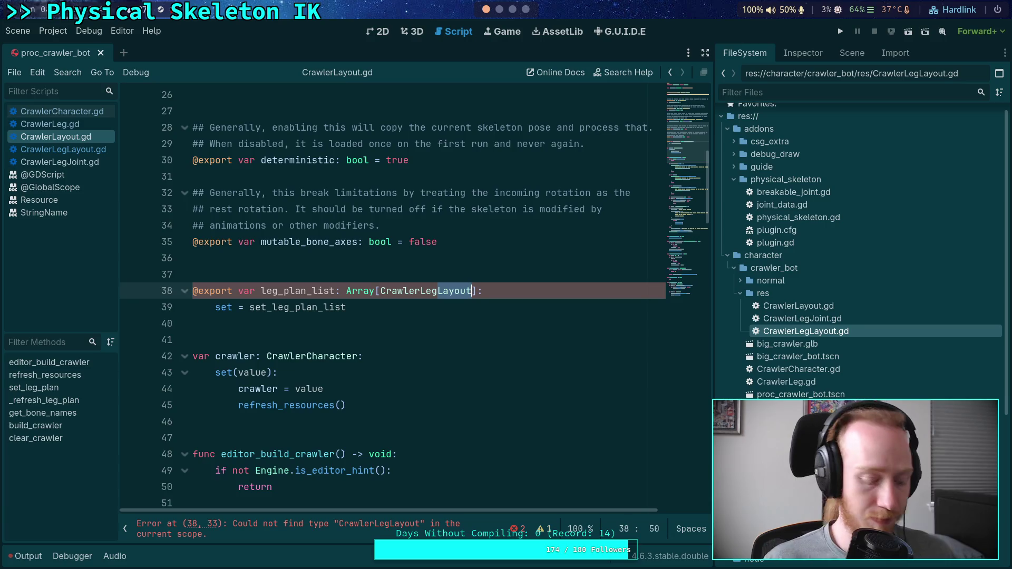
pyautogui.write('Plan')
pyautogui.hotkey('ctrl', 'n')
pyautogui.press('Escape')
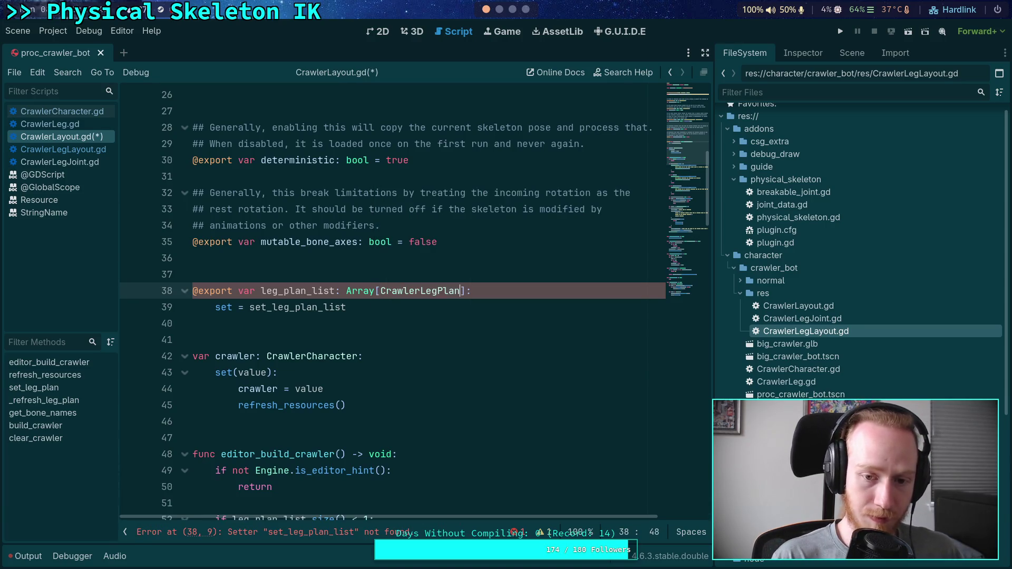
pyautogui.click(369, 323)
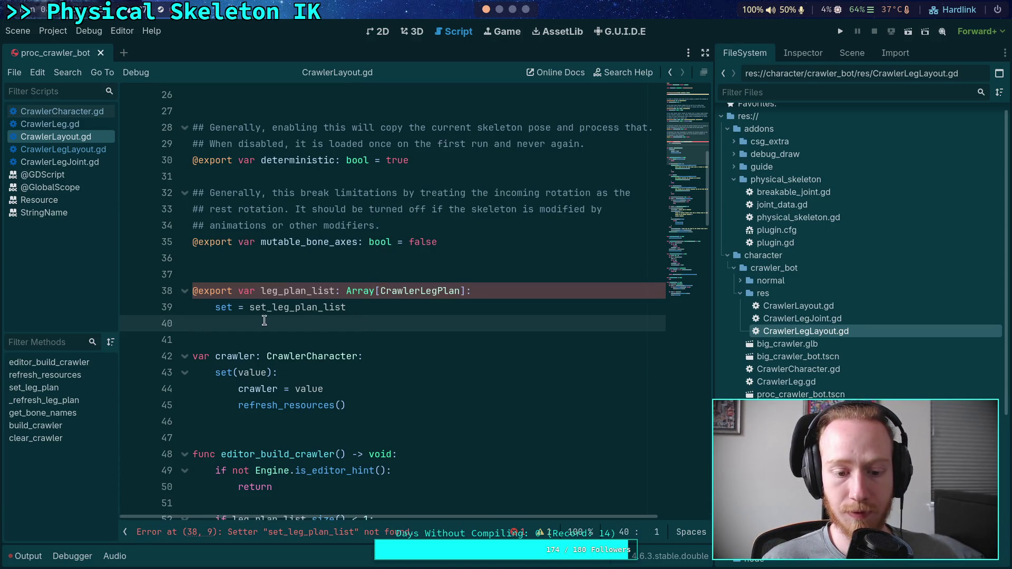
# Step: Rename the set_leg_plan function on line 101 to set_leg_plan_list
pyautogui.scroll(-10, 292, 311)
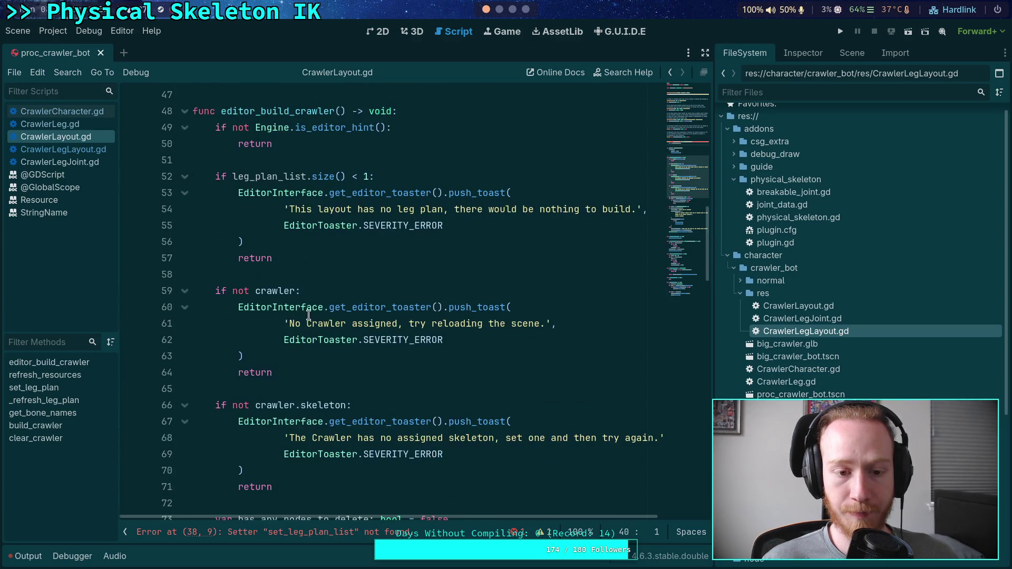
pyautogui.scroll(-8, 314, 316)
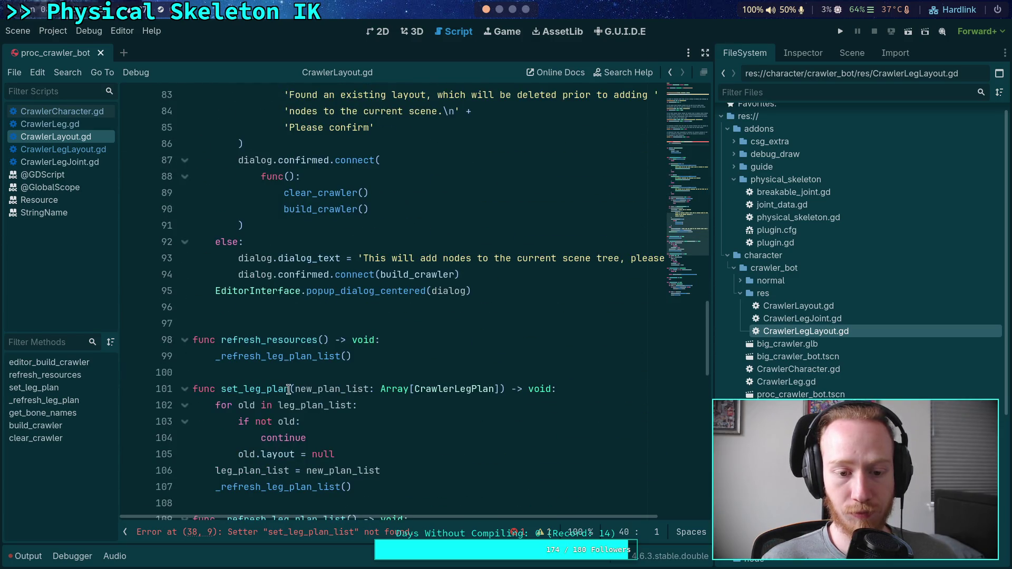
pyautogui.click(288, 388)
pyautogui.write('_list')
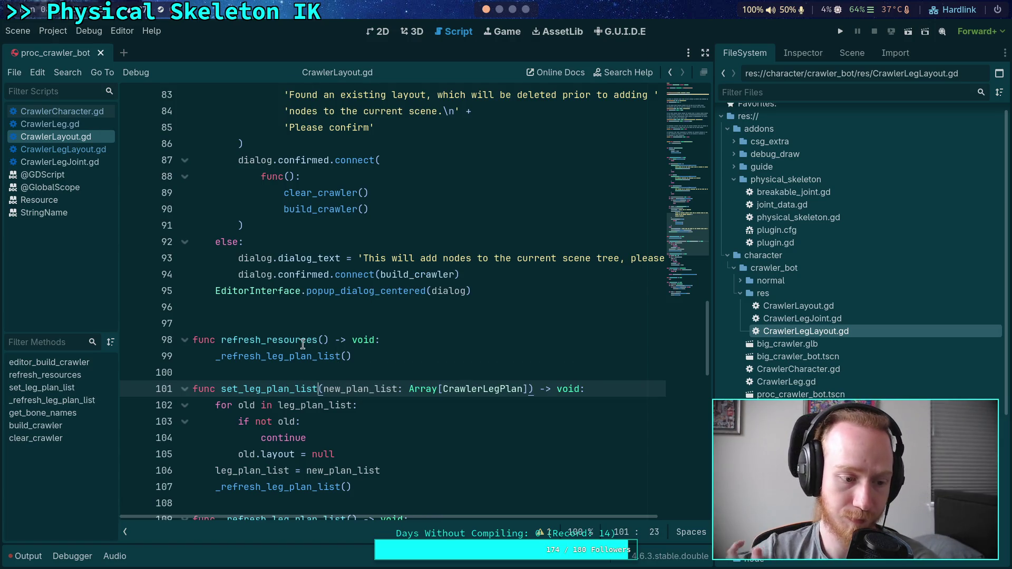
pyautogui.click(303, 327)
pyautogui.click(58, 162)
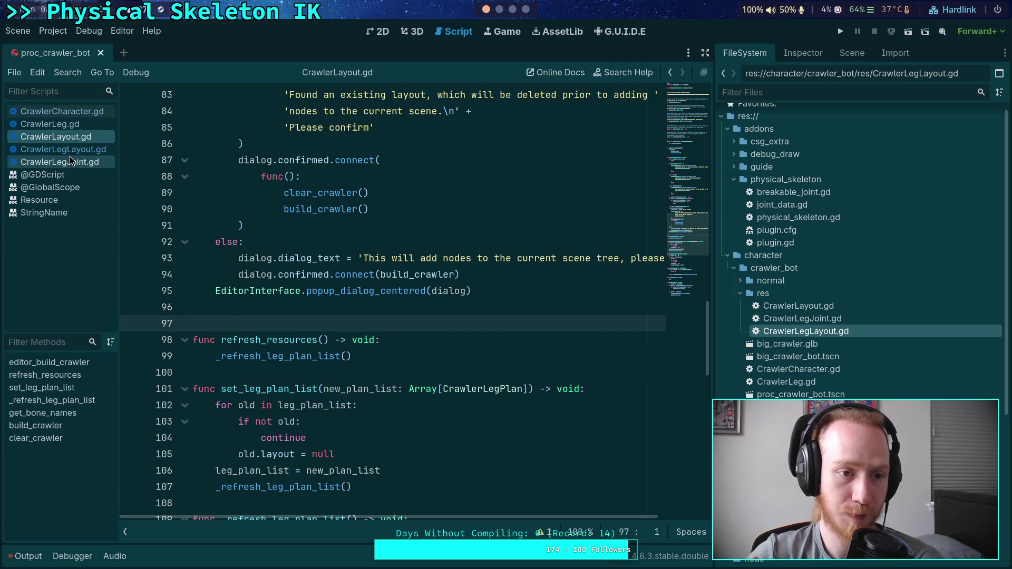
pyautogui.click(80, 137)
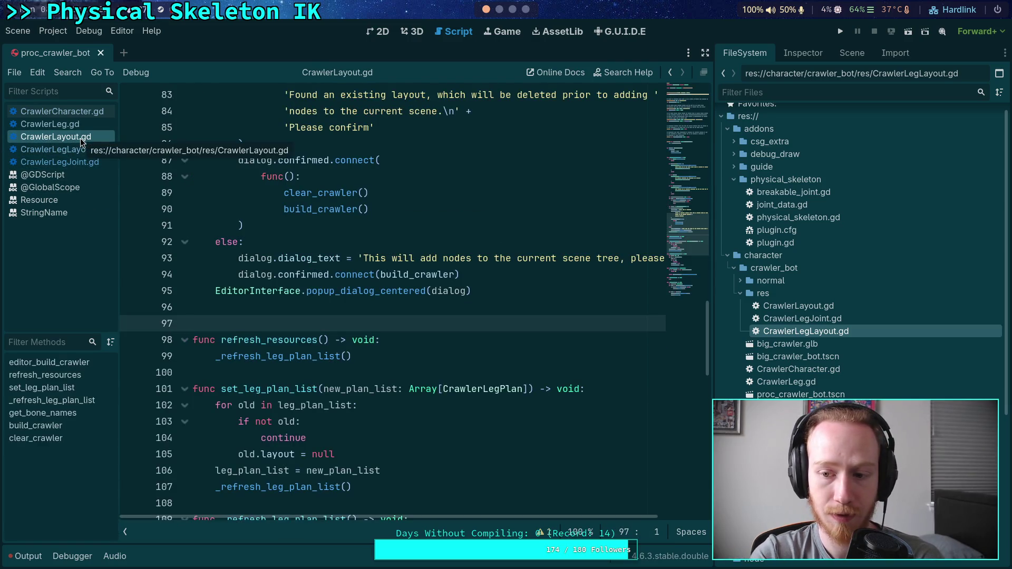
# Step: Rename CrawlerLegLayout.gd to CrawlerLegPlan.gd, then close the Godot editor to restart it
pyautogui.click(826, 334)
pyautogui.press('BackSpace')
pyautogui.press('BackSpace')
pyautogui.press('BackSpace')
pyautogui.write('Plan')
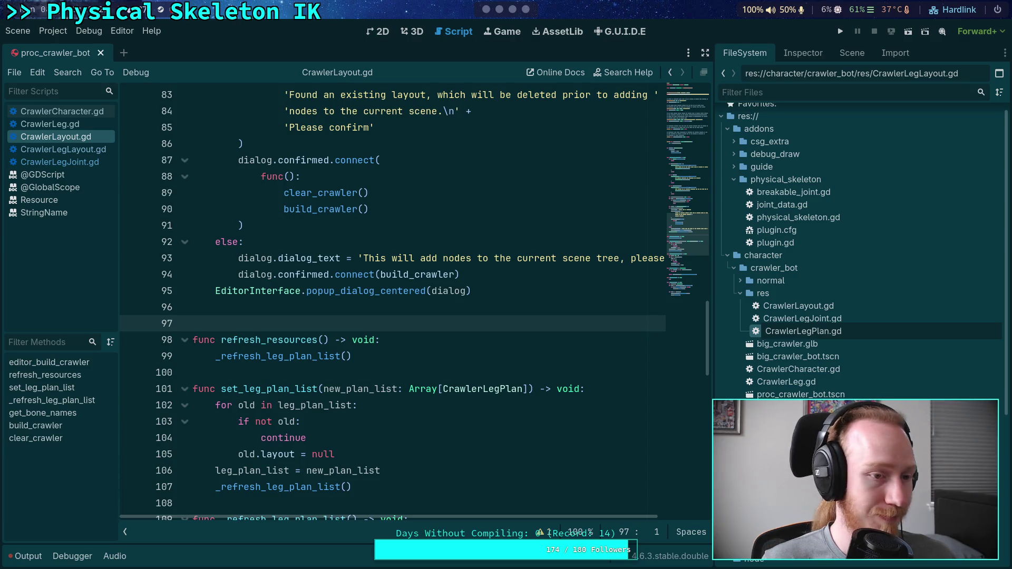
pyautogui.press('super+2')
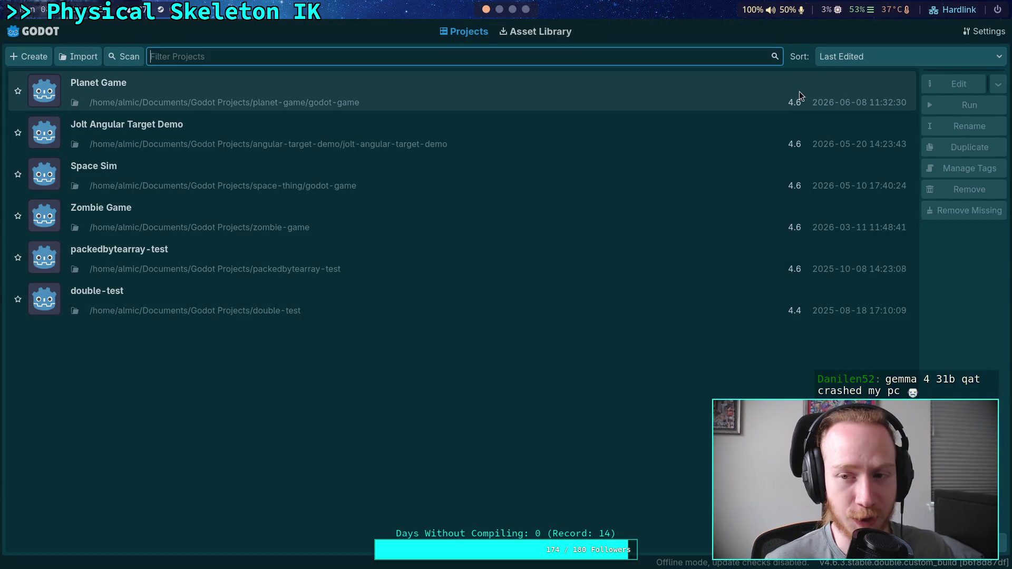
# Step: Open the Planet Game project for editing and scroll through CrawlerLayout.gd
pyautogui.click(798, 92)
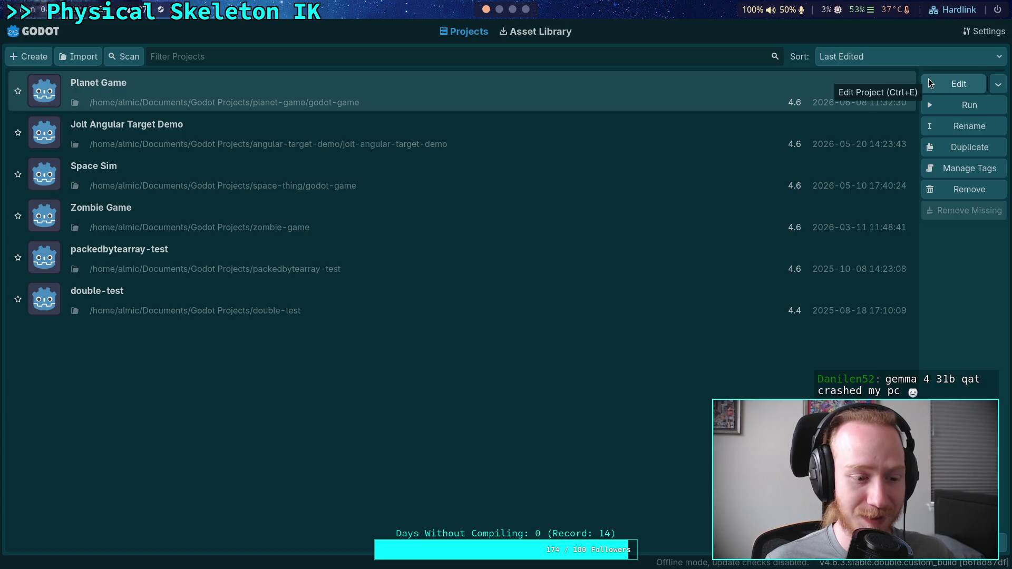
pyautogui.click(929, 82)
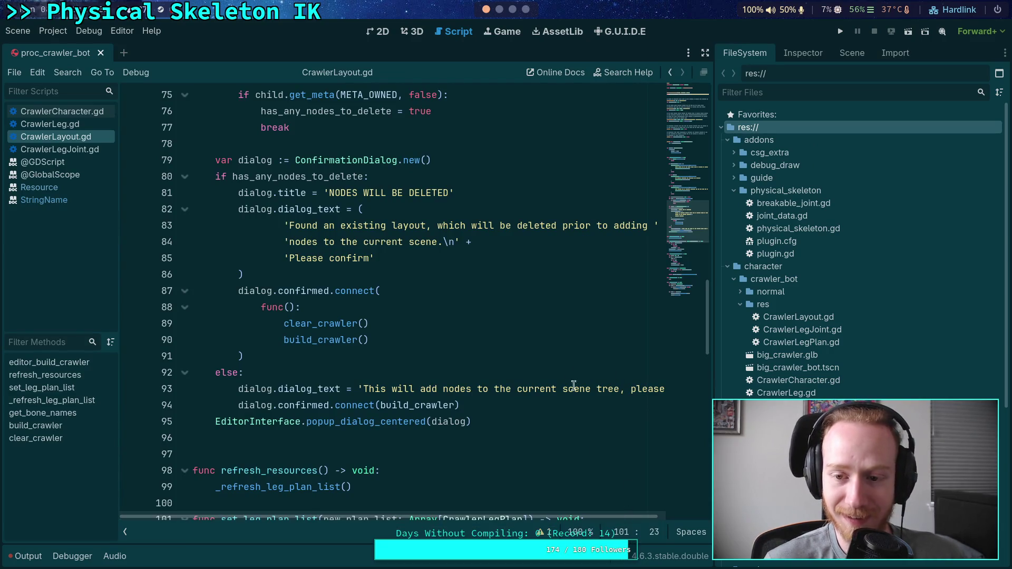
pyautogui.click(293, 456)
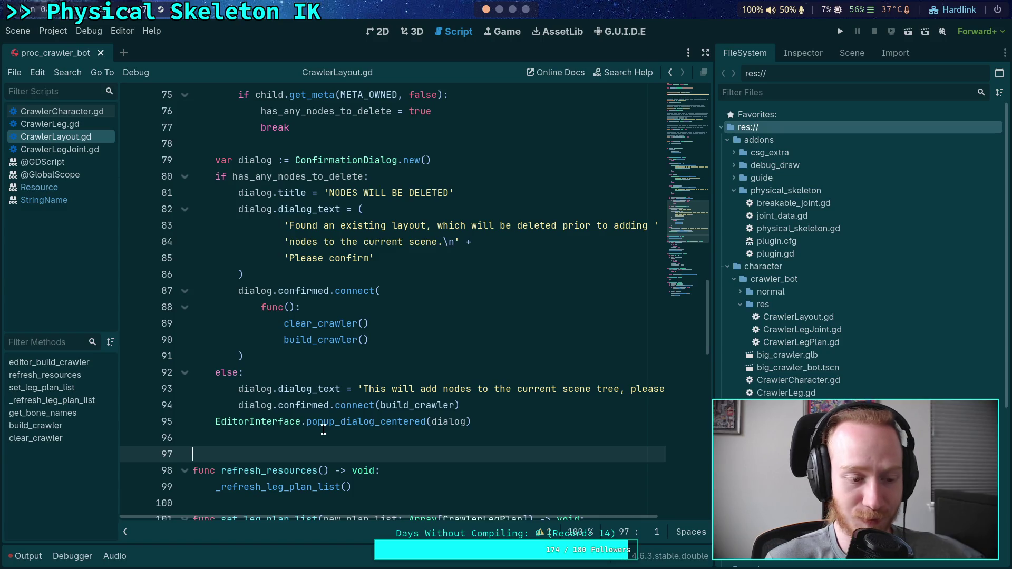
pyautogui.scroll(-9, 323, 429)
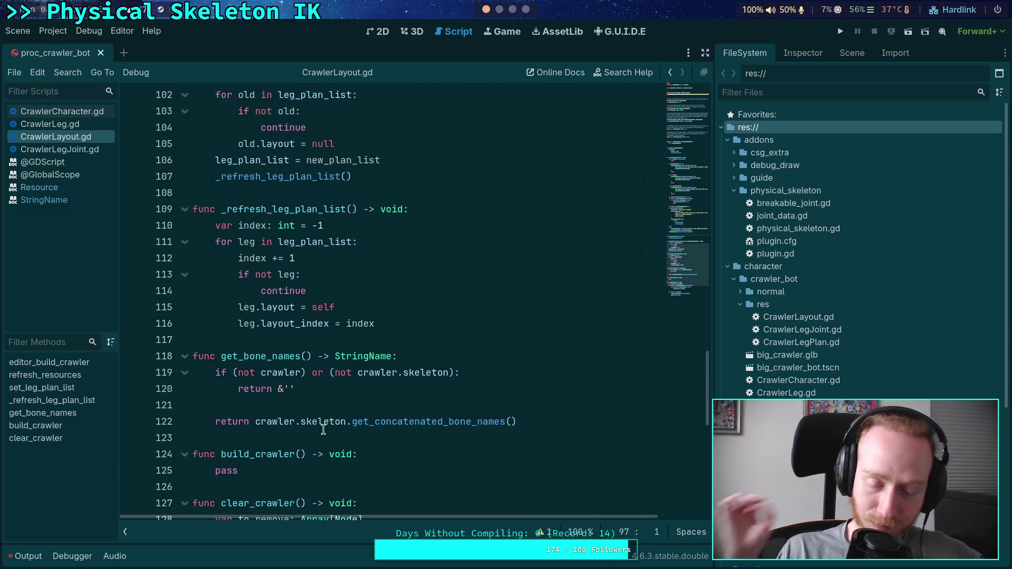
# Step: Cycle through the desktop workspaces looking for the terminal
pyautogui.click(500, 10)
pyautogui.click(513, 10)
pyautogui.click(526, 10)
pyautogui.click(513, 10)
# Step: In the Python terminal, evaluate 2**64-1 and start typing str(2**64-1)
pyautogui.click(500, 9)
pyautogui.click(610, 28)
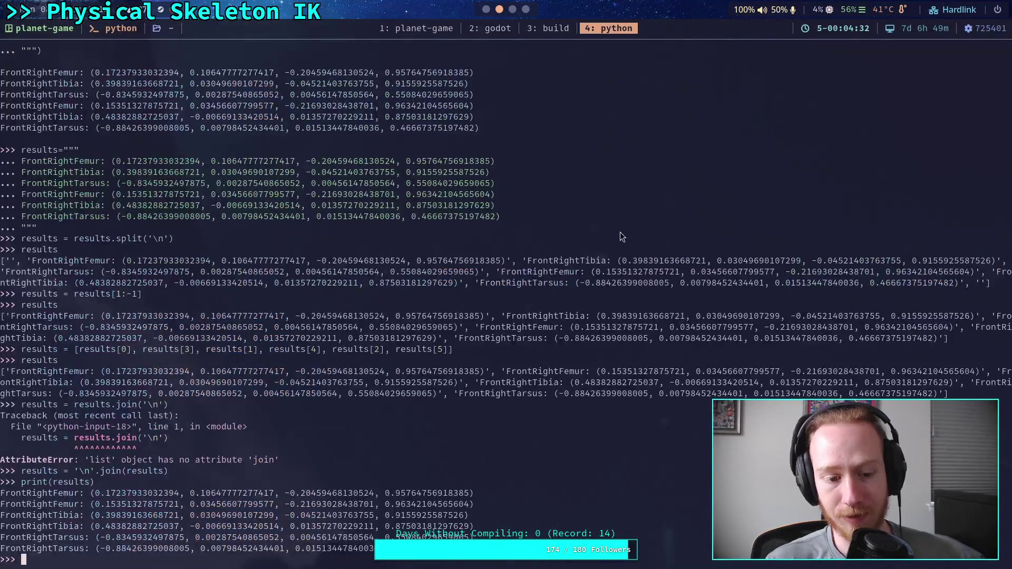
pyautogui.write('2**')
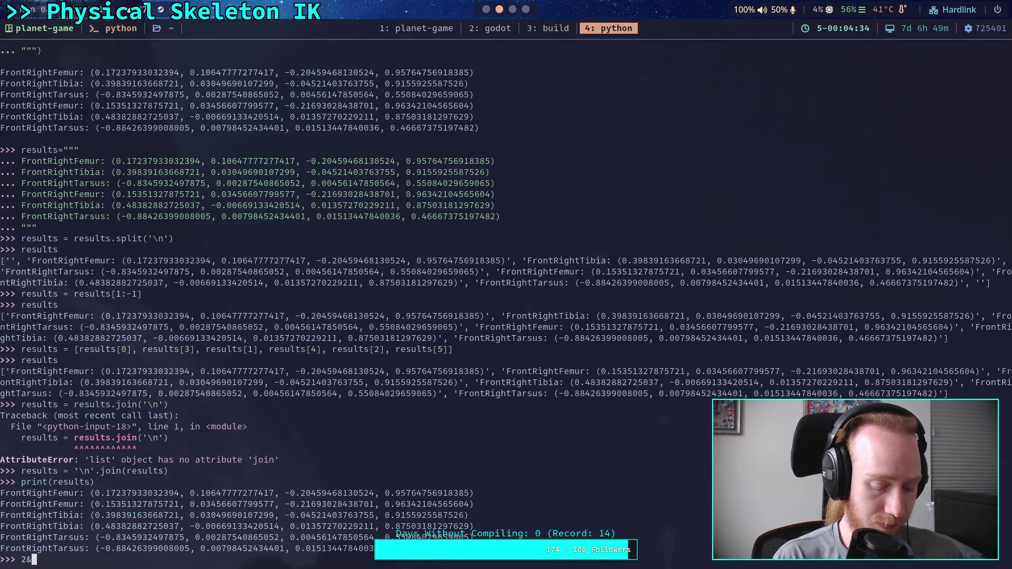
pyautogui.write('65')
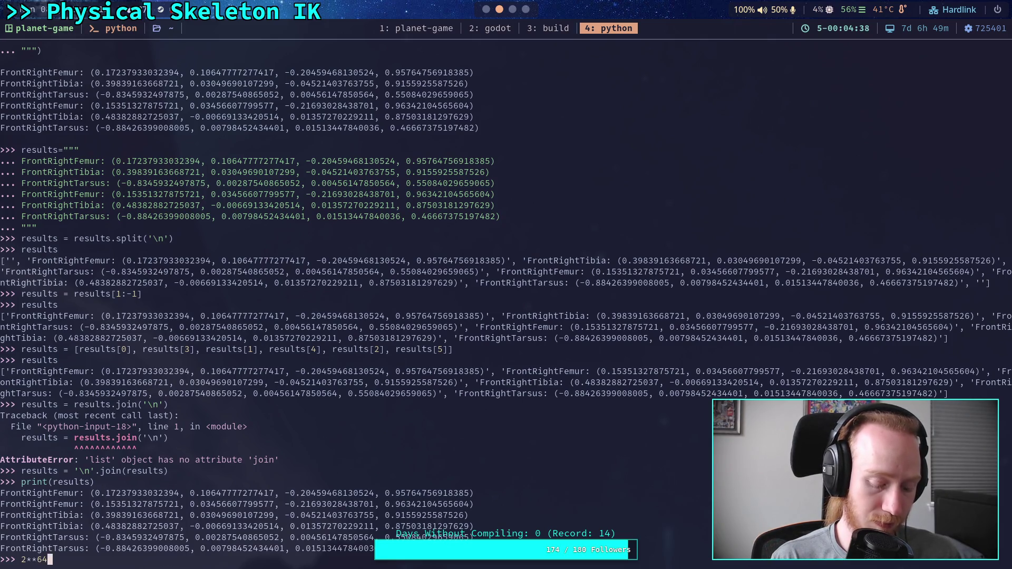
pyautogui.write('-1')
pyautogui.press('Return')
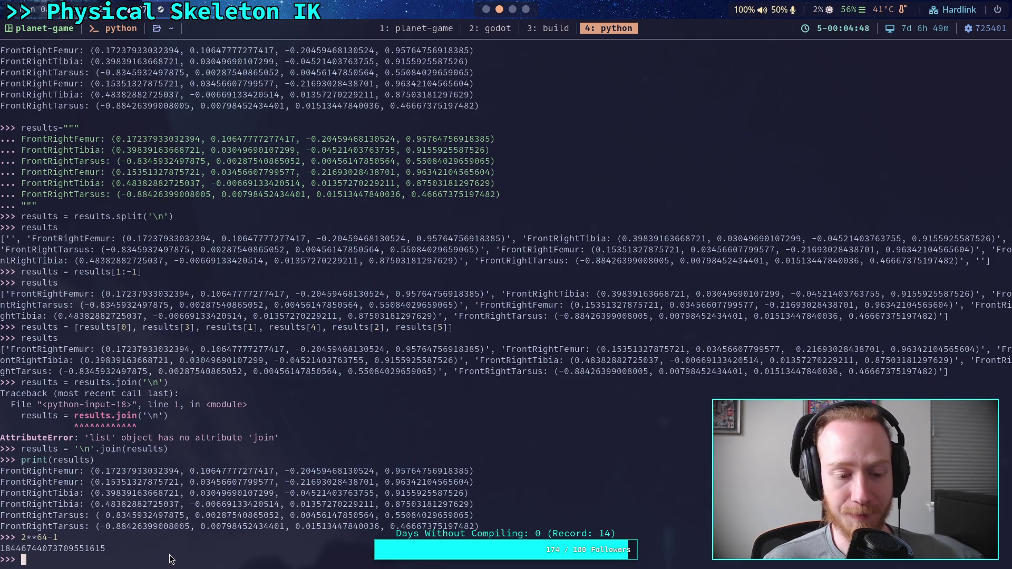
pyautogui.write('str(')
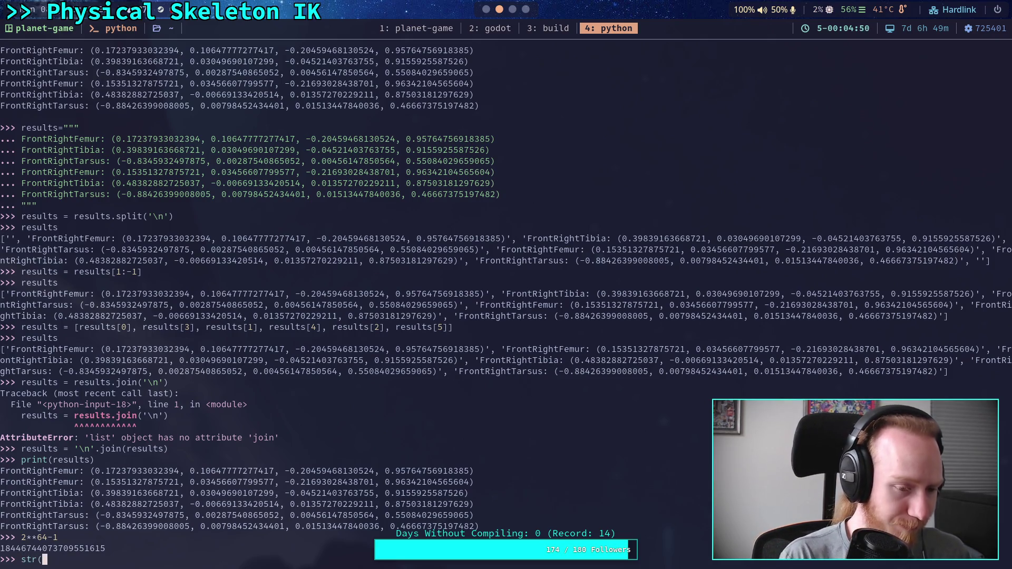
pyautogui.write('2**')
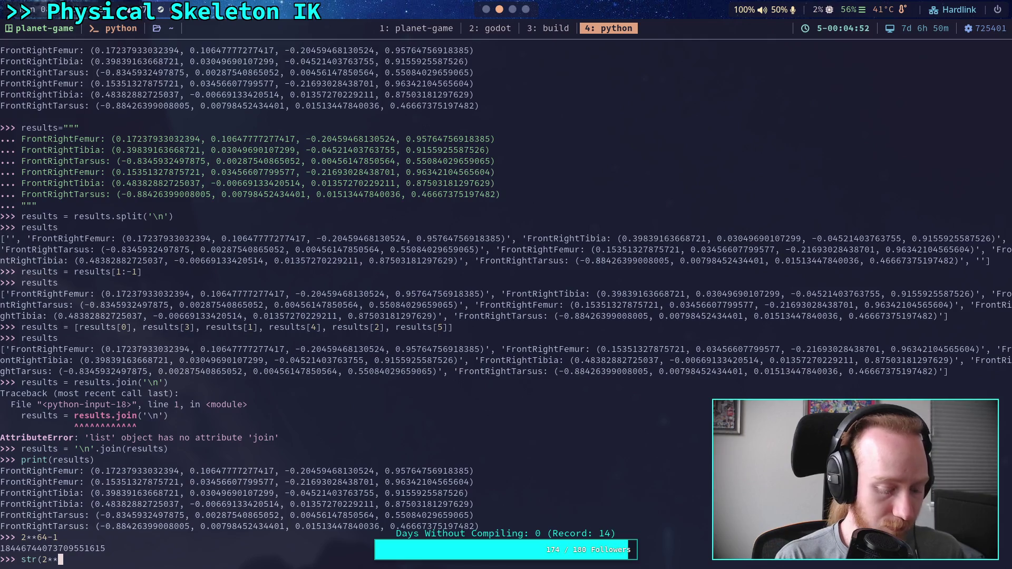
pyautogui.write('65')
pyautogui.write('-1).')
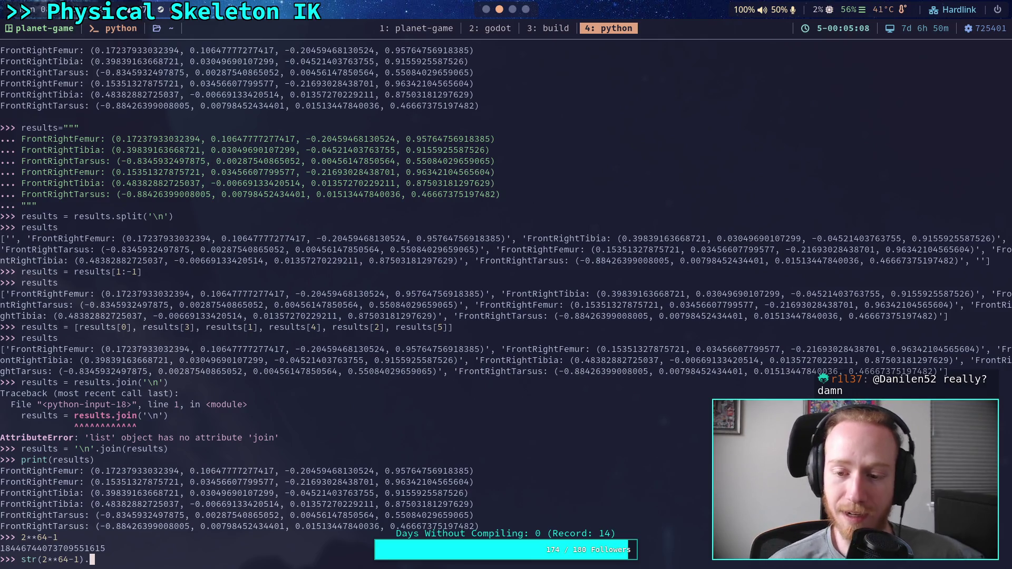
pyautogui.click(526, 10)
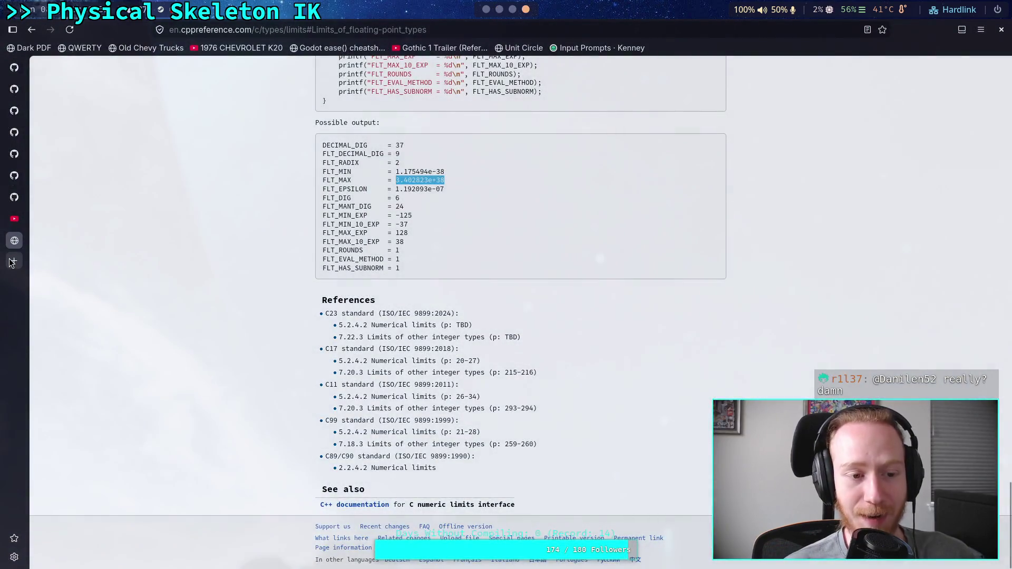
# Step: Search 'python print number with commas' in a new browser tab
pyautogui.click(14, 260)
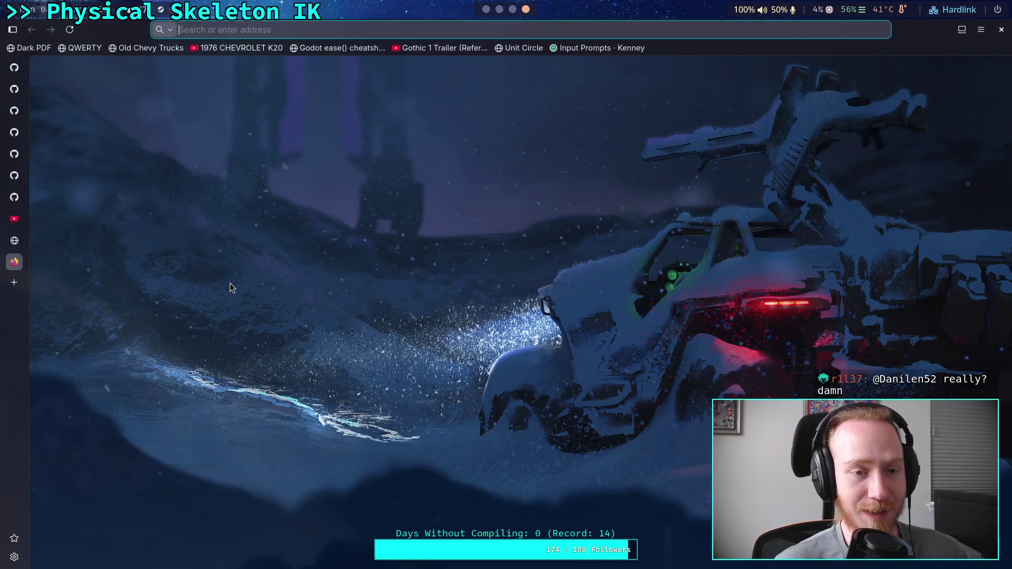
pyautogui.write('p')
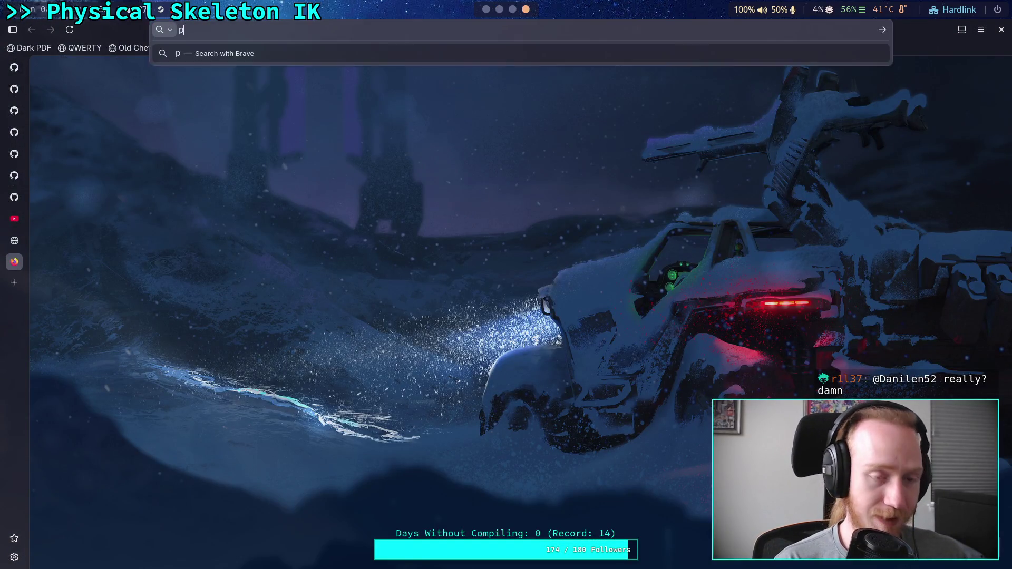
pyautogui.write('ython print ')
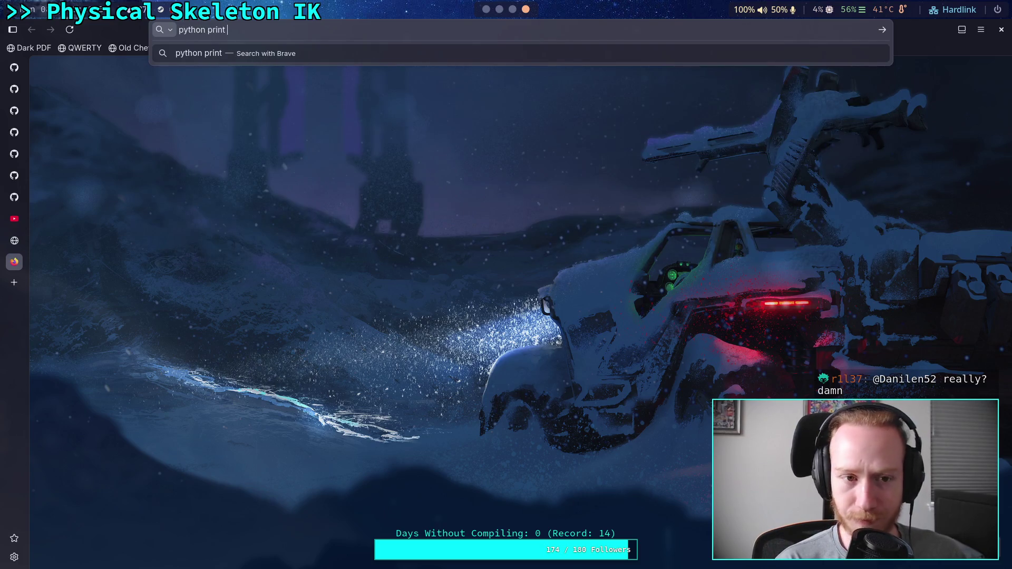
pyautogui.write('number with commas')
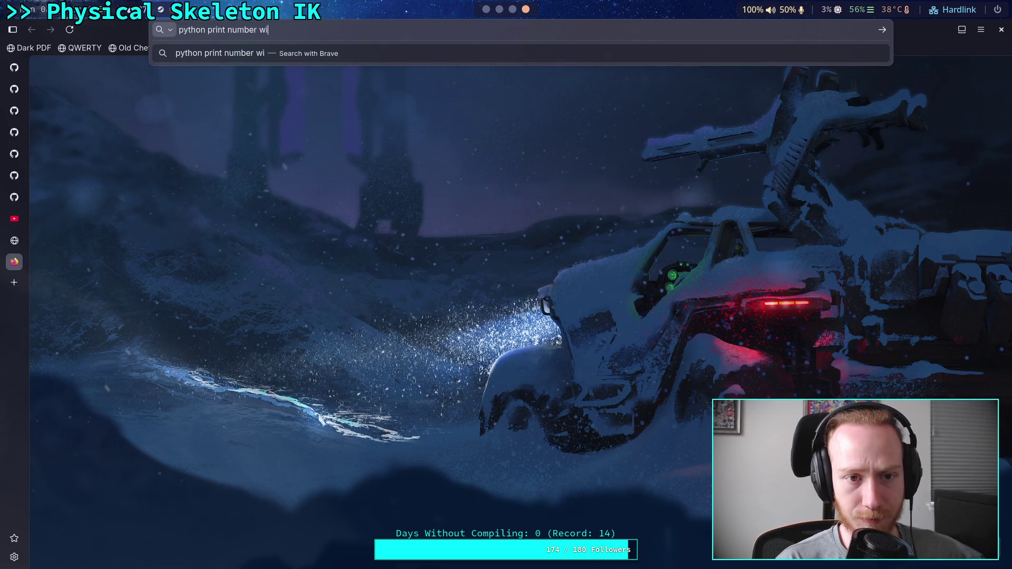
pyautogui.press('Return')
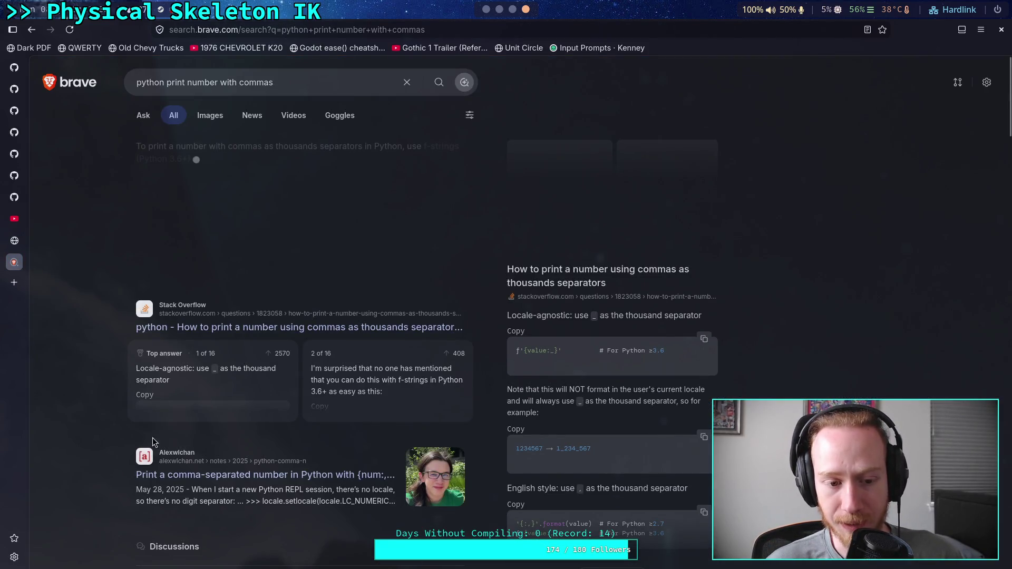
pyautogui.scroll(-4, 164, 415)
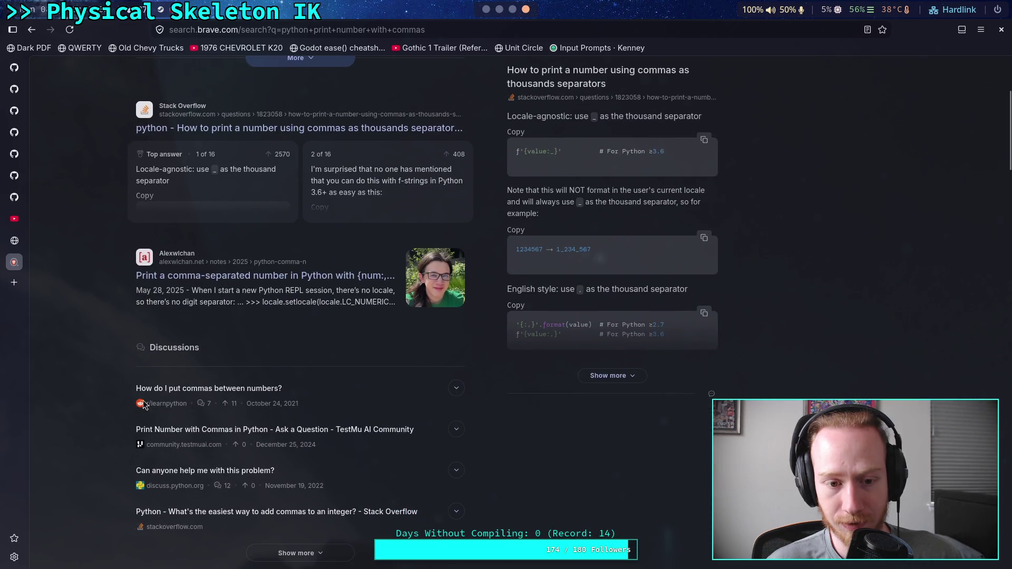
pyautogui.scroll(4, 164, 415)
# Step: Read the expanded AI answer and results, then type 'python split string every 3 characters'
pyautogui.click(295, 258)
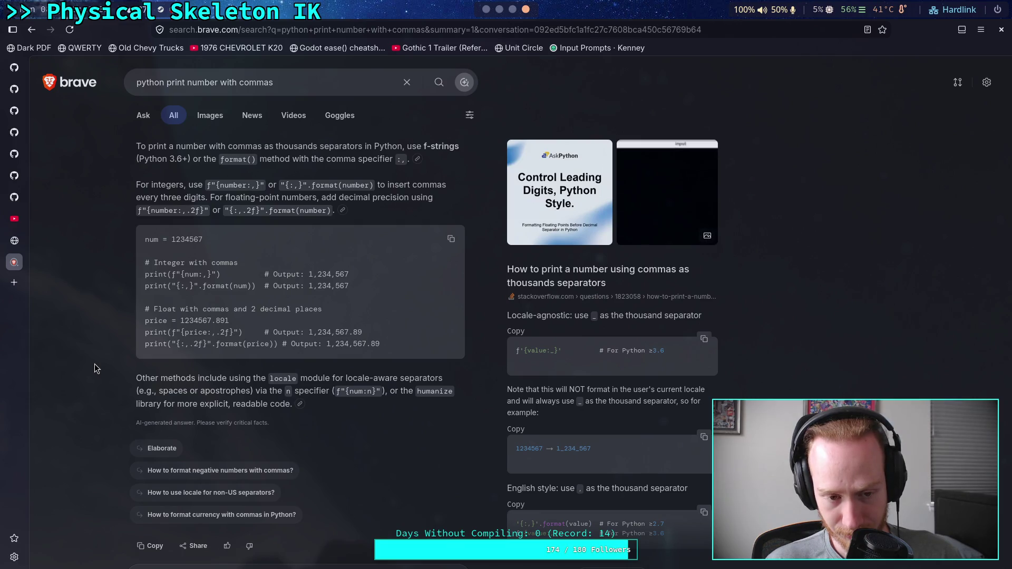
pyautogui.scroll(-15, 95, 363)
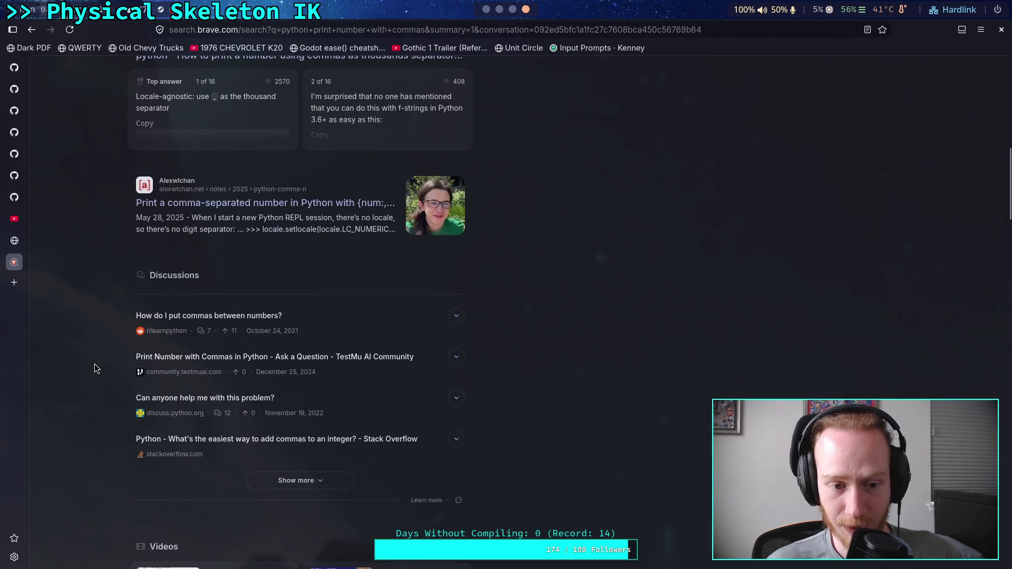
pyautogui.scroll(-8, 95, 367)
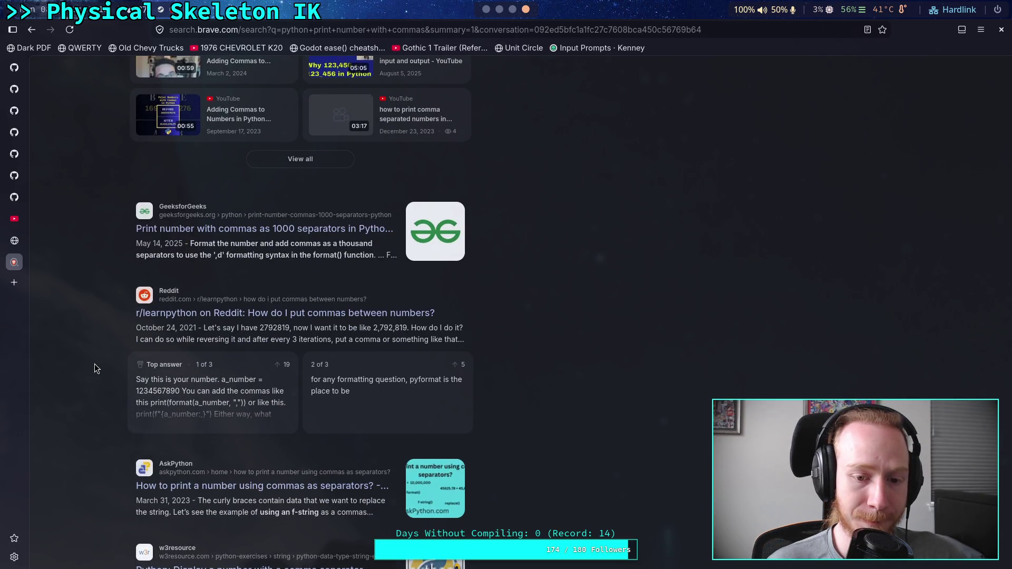
pyautogui.scroll(-2, 95, 367)
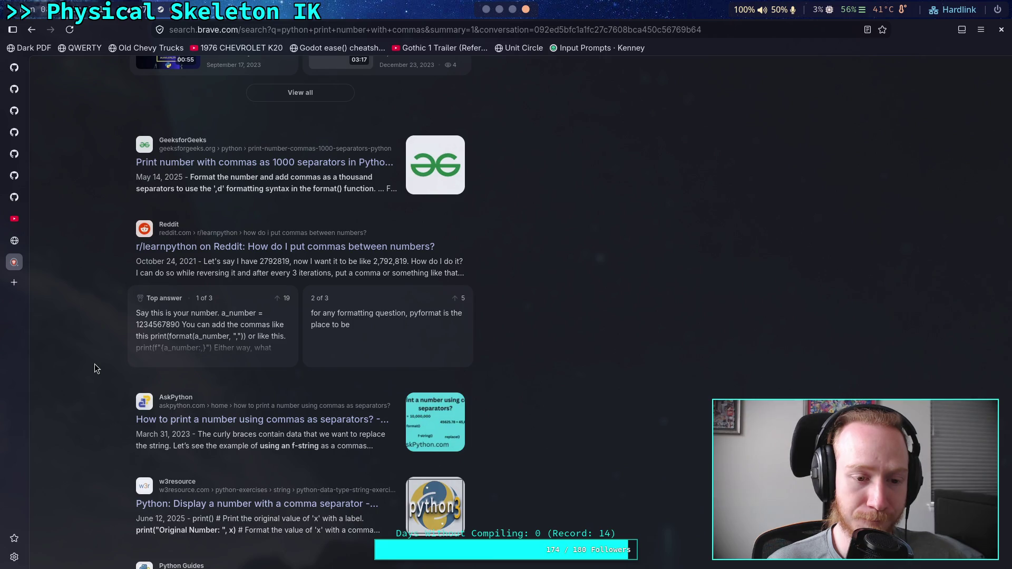
pyautogui.scroll(-4, 94, 365)
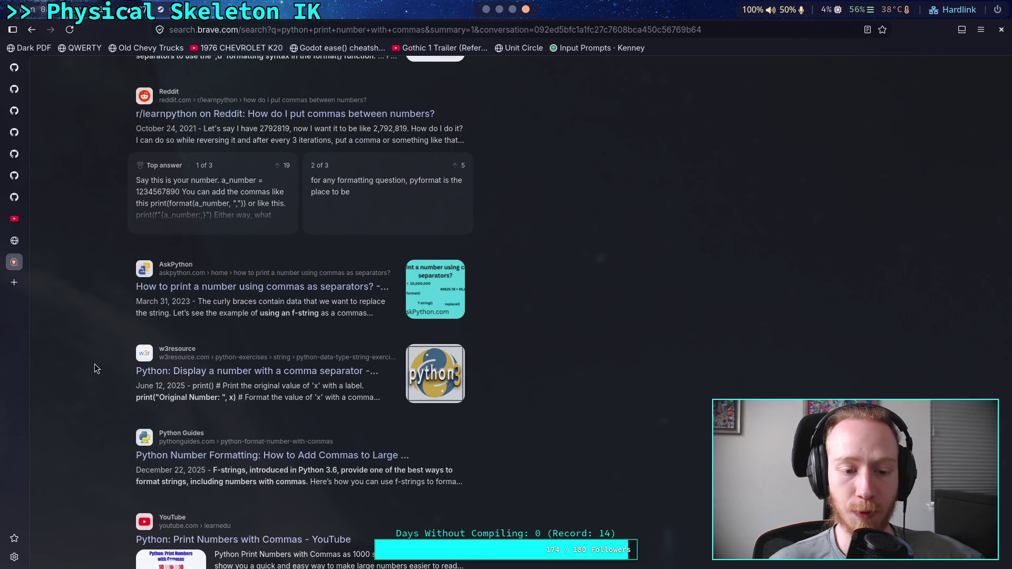
pyautogui.scroll(-3, 95, 364)
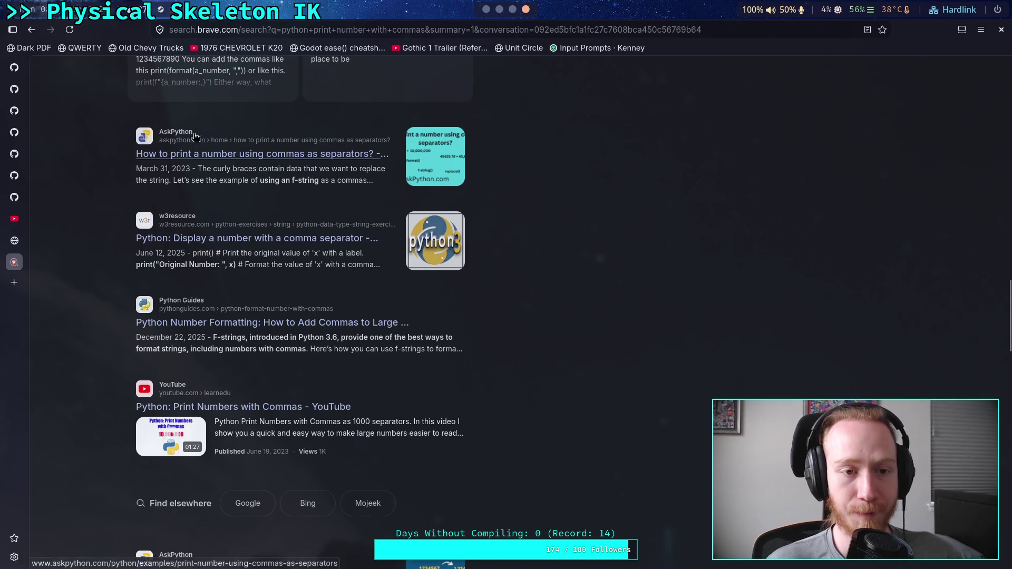
pyautogui.hotkey('ctrl', 'l')
pyautogui.write('python ')
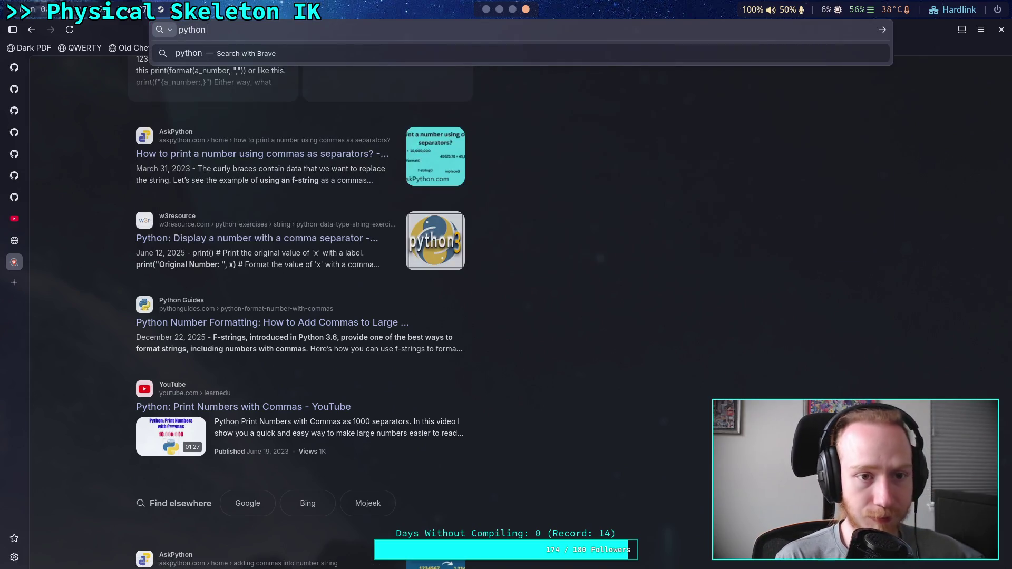
pyautogui.write('spl')
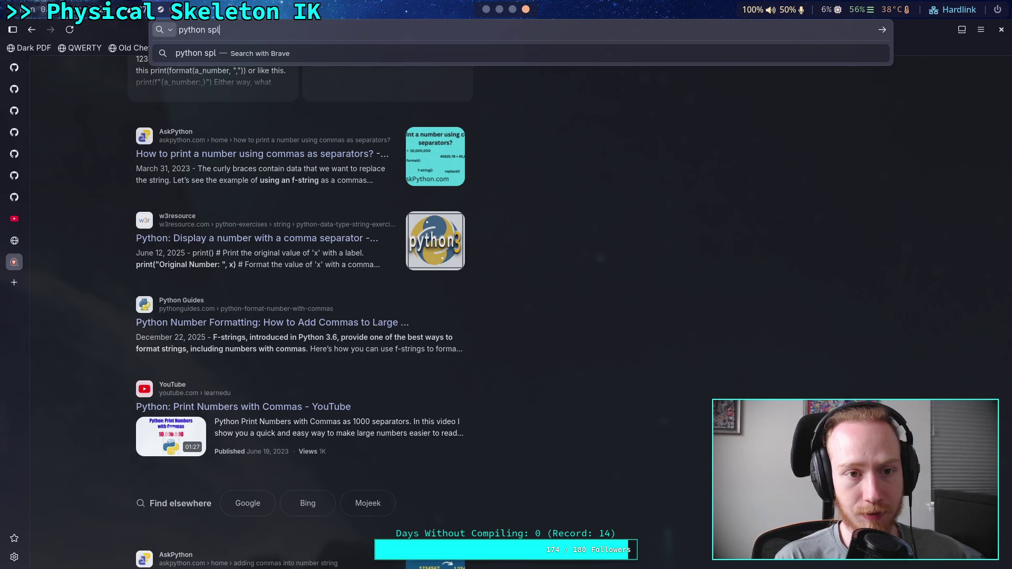
pyautogui.write('it string every 3 characters')
# Step: Run the search and open the Stack Overflow 'Split string every nth character' question
pyautogui.press('Return')
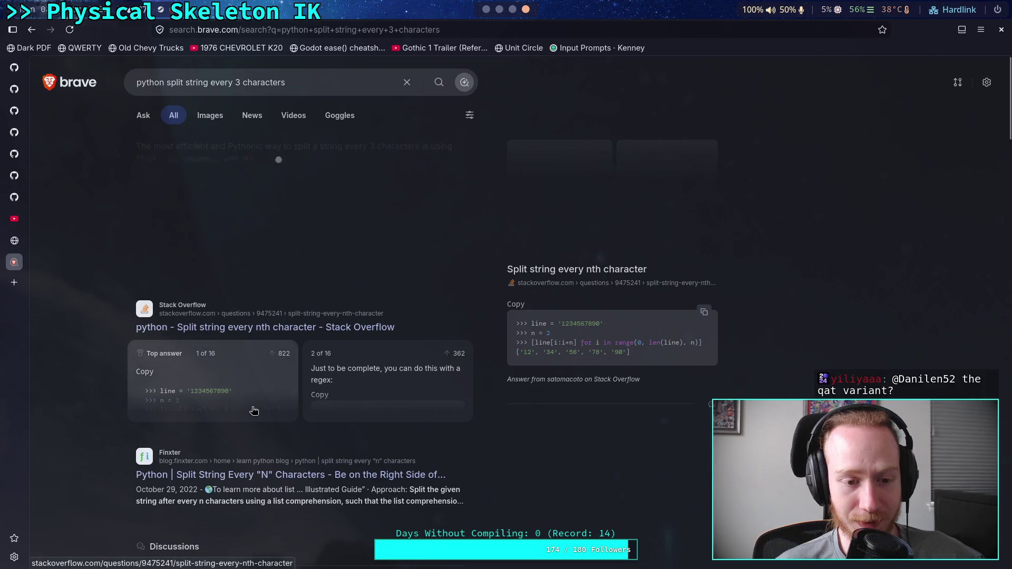
pyautogui.click(258, 401)
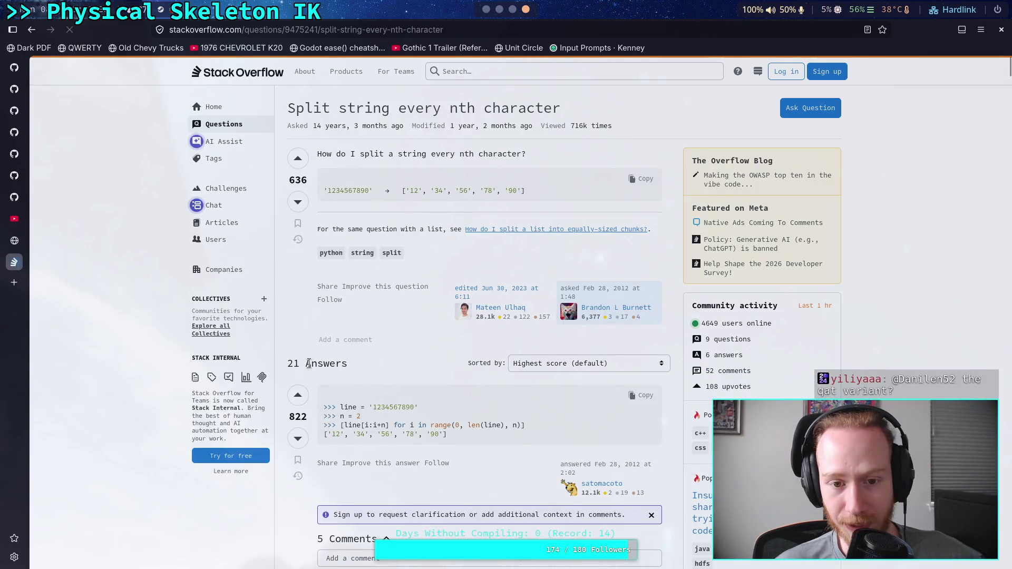
# Step: Scroll down through the Stack Overflow answers on splitting a string every nth character
pyautogui.scroll(-2, 390, 358)
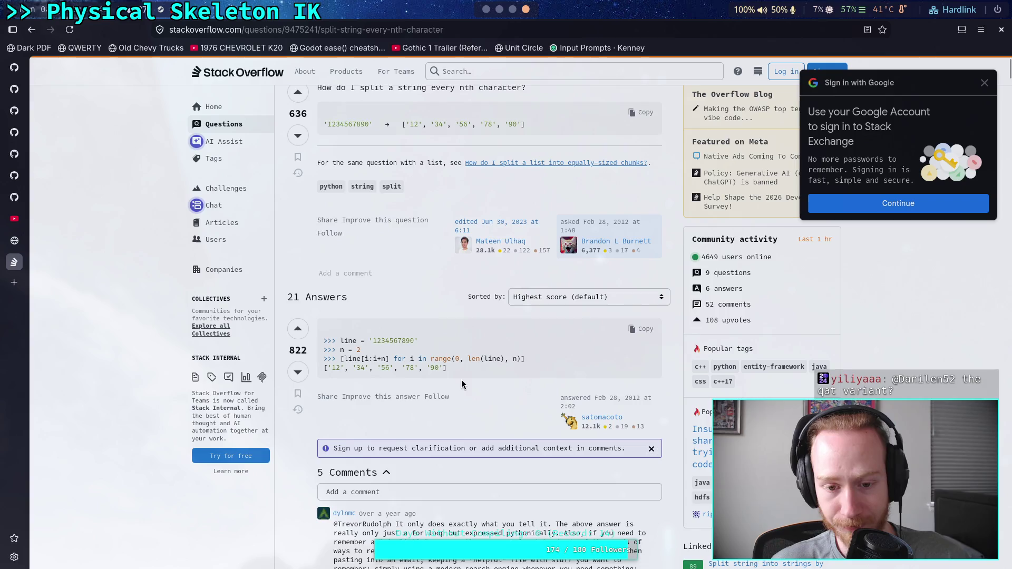
pyautogui.scroll(-10, 462, 384)
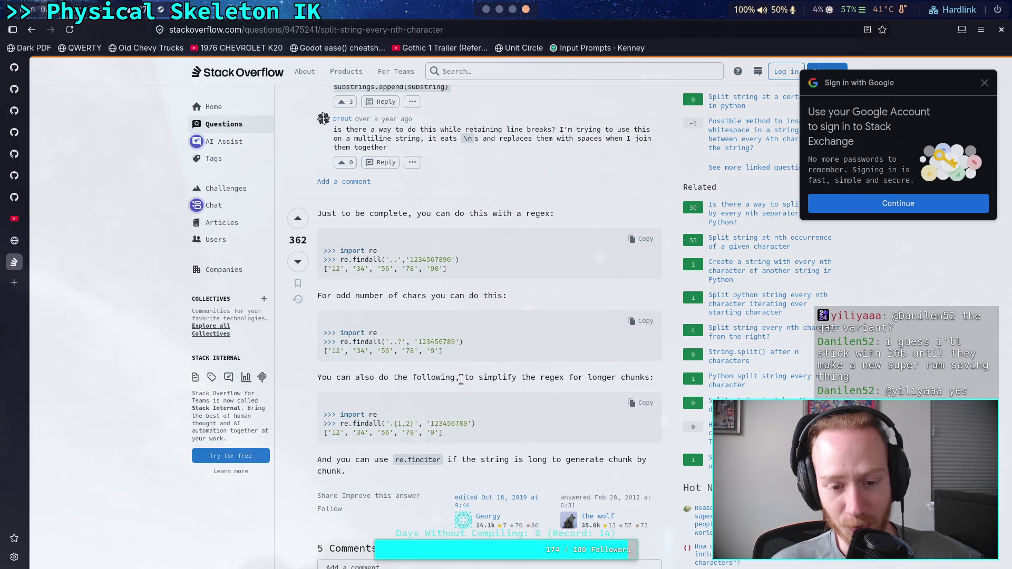
pyautogui.scroll(-10, 461, 382)
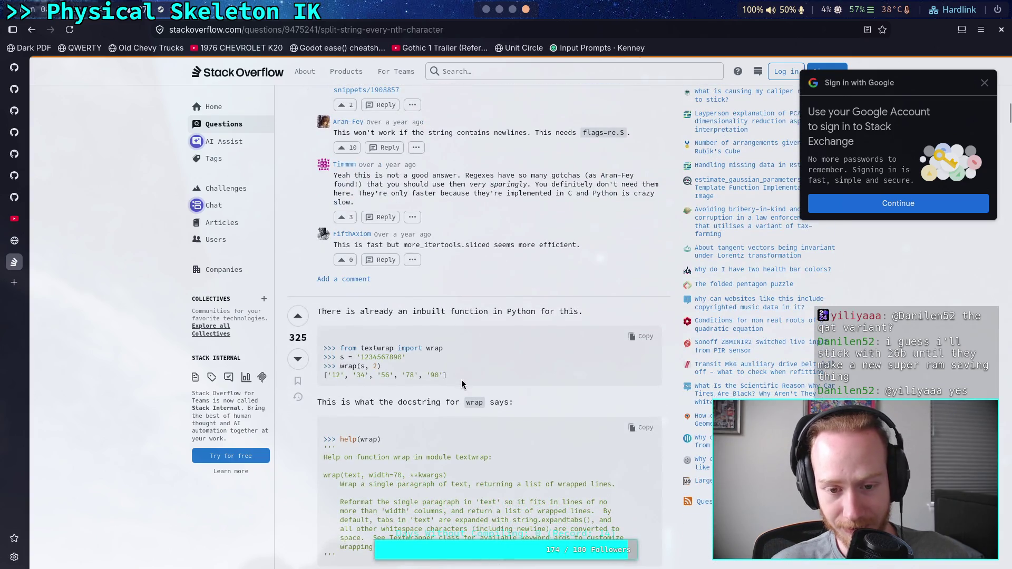
pyautogui.scroll(-2, 461, 384)
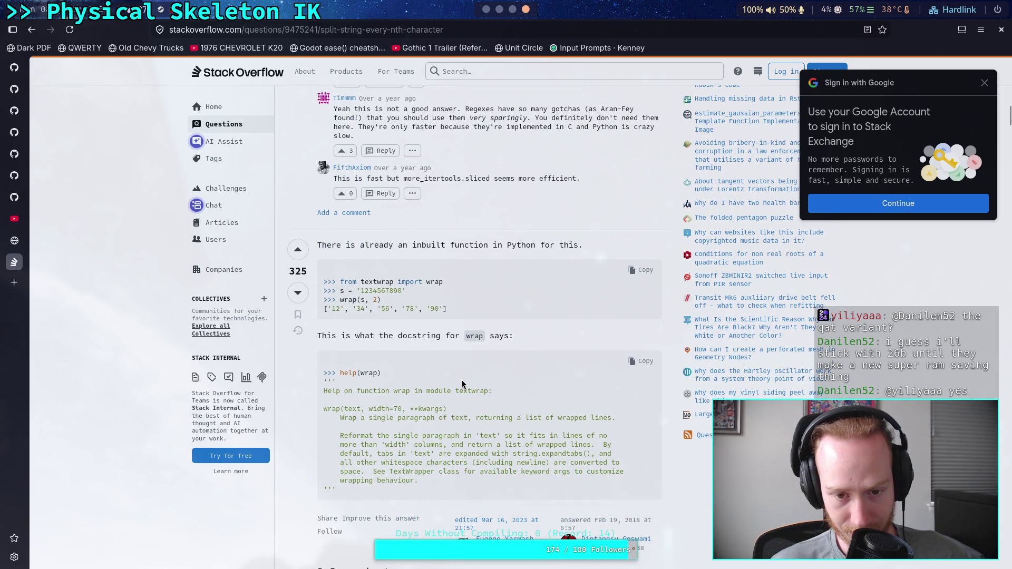
pyautogui.scroll(-15, 462, 384)
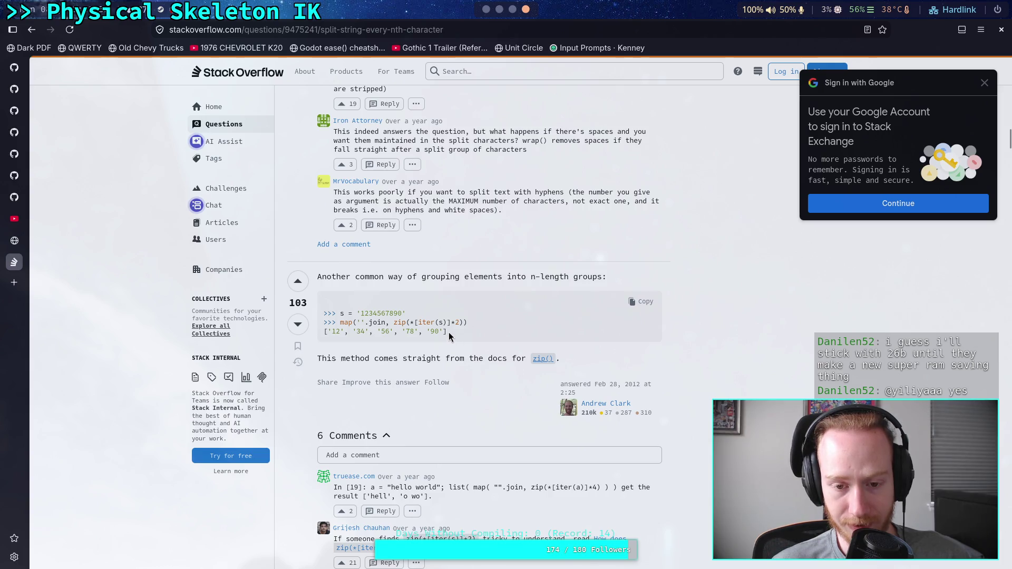
pyautogui.moveTo(449, 335); pyautogui.dragTo(323, 320)
pyautogui.click(467, 345)
pyautogui.scroll(-5, 467, 345)
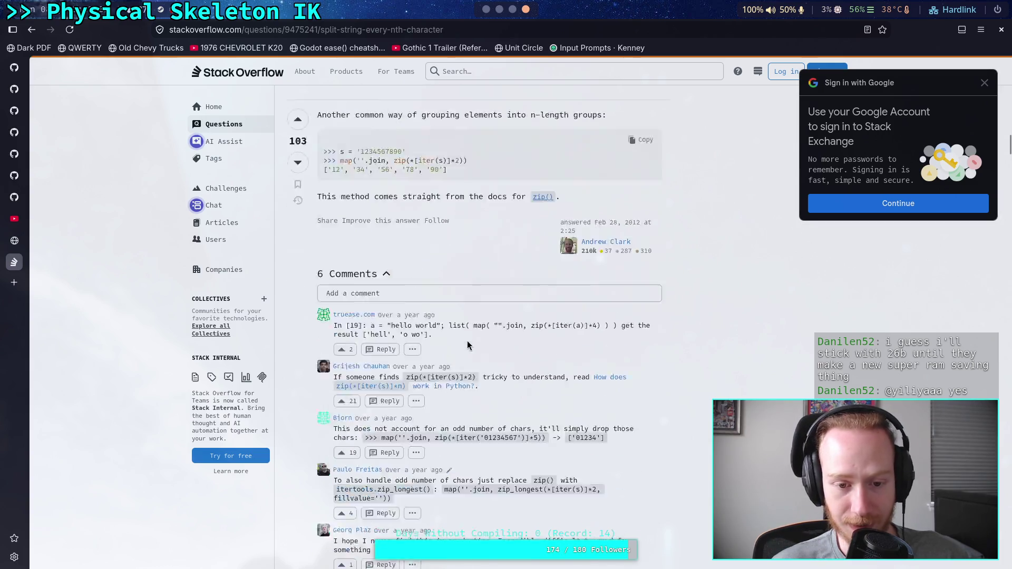
pyautogui.scroll(-6, 468, 345)
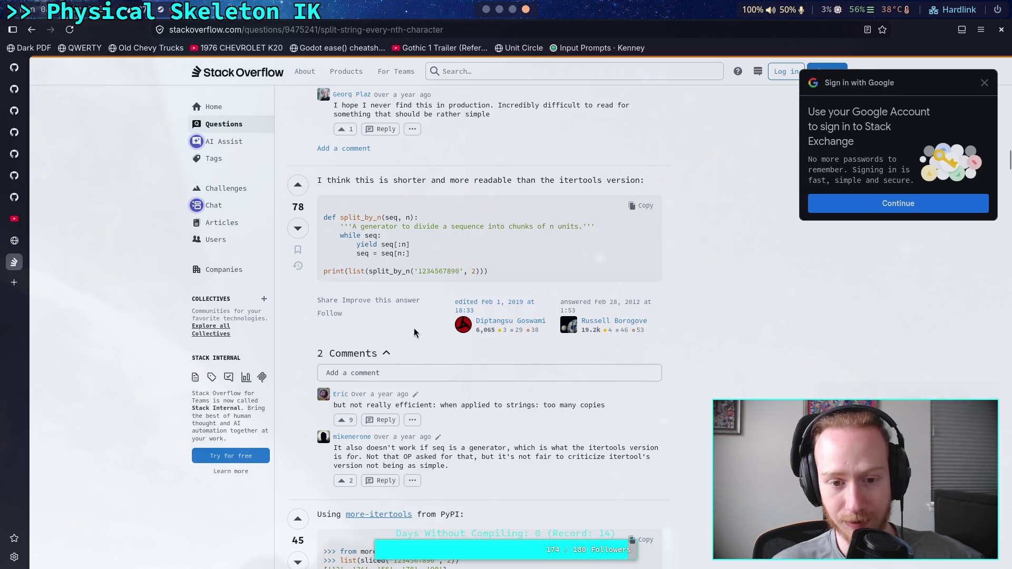
# Step: Copy the list-comprehension code from the 822-vote top answer
pyautogui.scroll(15, 414, 328)
pyautogui.scroll(20, 414, 328)
pyautogui.scroll(15, 414, 332)
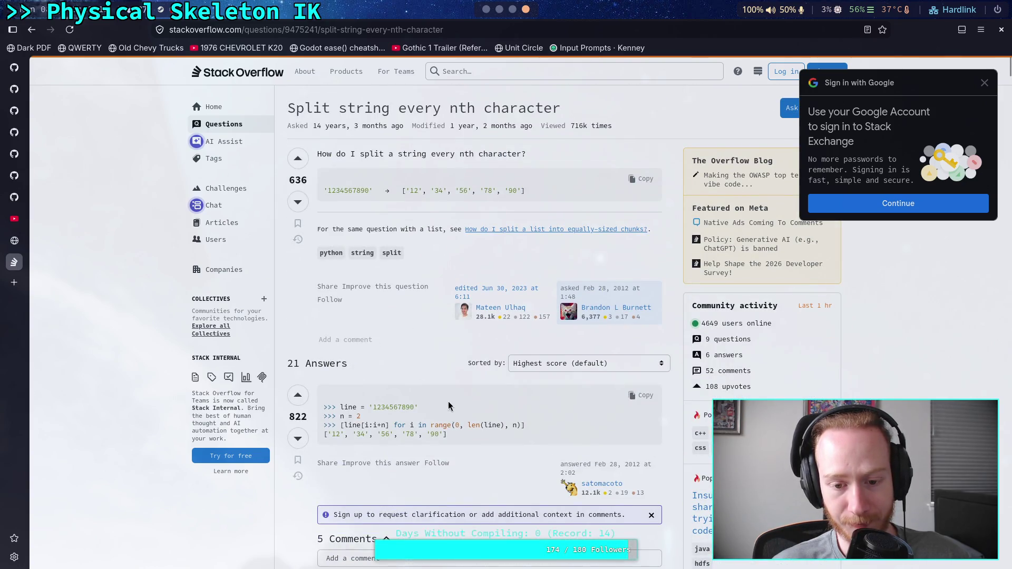
pyautogui.moveTo(340, 425)
pyautogui.mouseDown()
pyautogui.moveTo(547, 427)
pyautogui.moveTo(525, 426)
pyautogui.mouseUp()
pyautogui.rightClick(511, 425)
pyautogui.click(526, 262)
pyautogui.press('super+4')
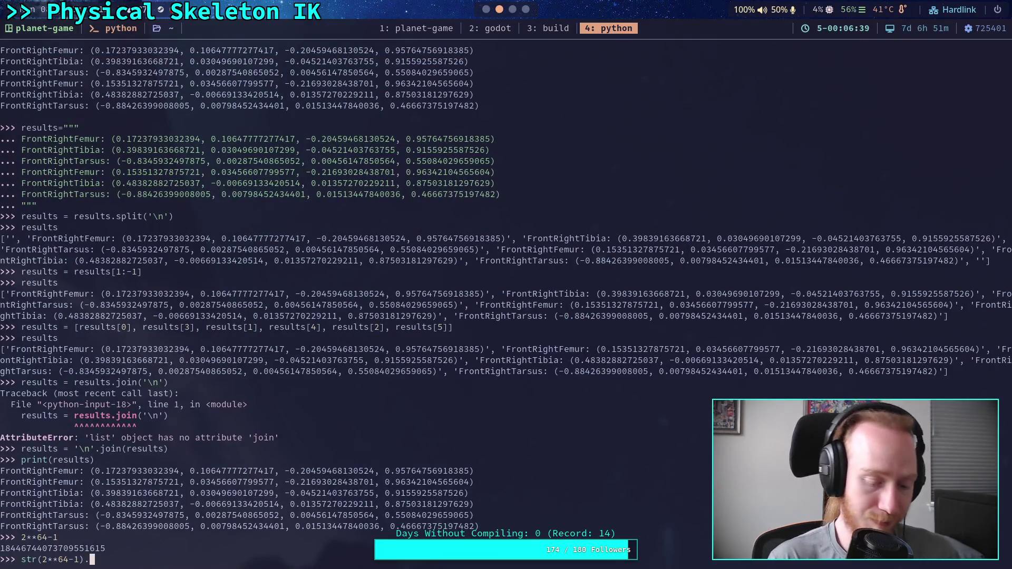
# Step: Set line = str(2**64-1) and n = 3, then chunk line into three-character groups
pyautogui.press('BackSpace')
pyautogui.press('BackSpace')
pyautogui.press('BackSpace')
pyautogui.press('BackSpace')
pyautogui.write('line = str(')
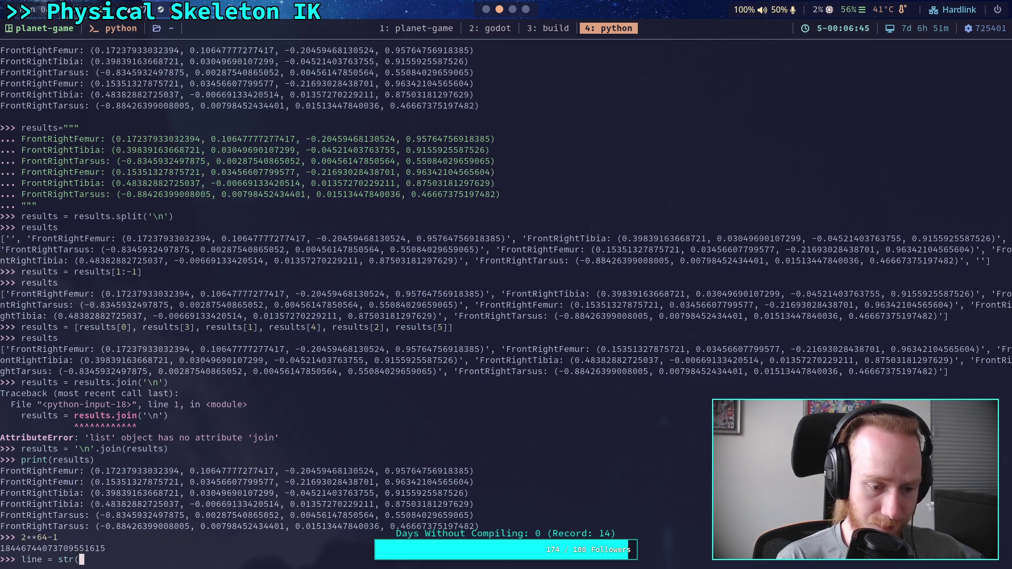
pyautogui.write('2**65')
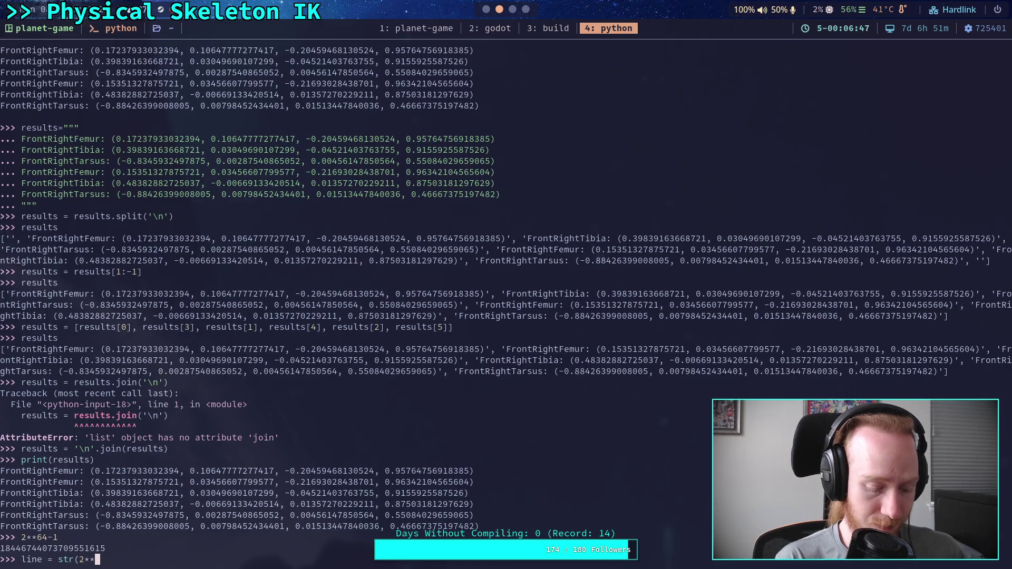
pyautogui.press('BackSpace')
pyautogui.write('4-1)')
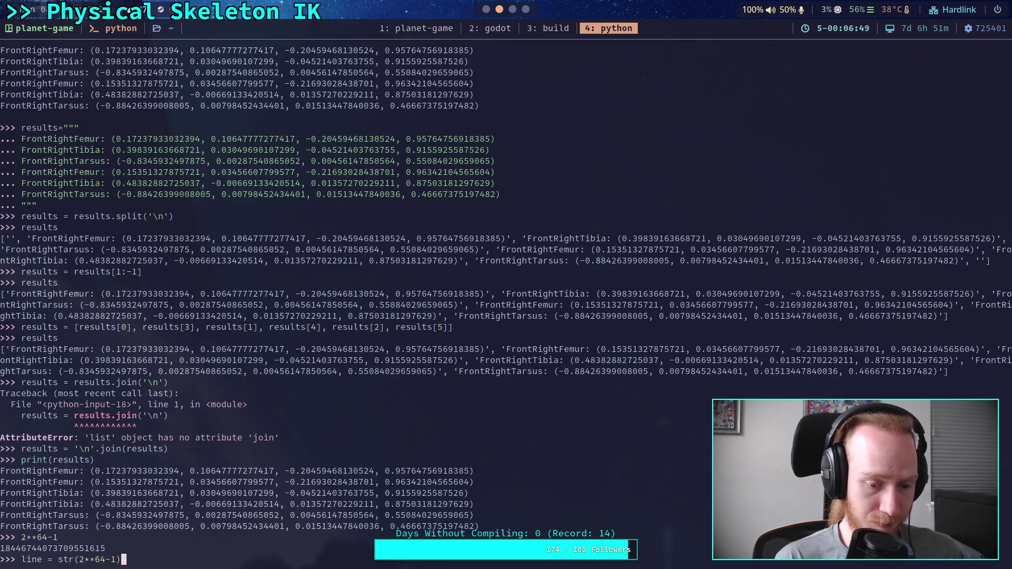
pyautogui.press('Return')
pyautogui.write('n = 3')
pyautogui.press('Return')
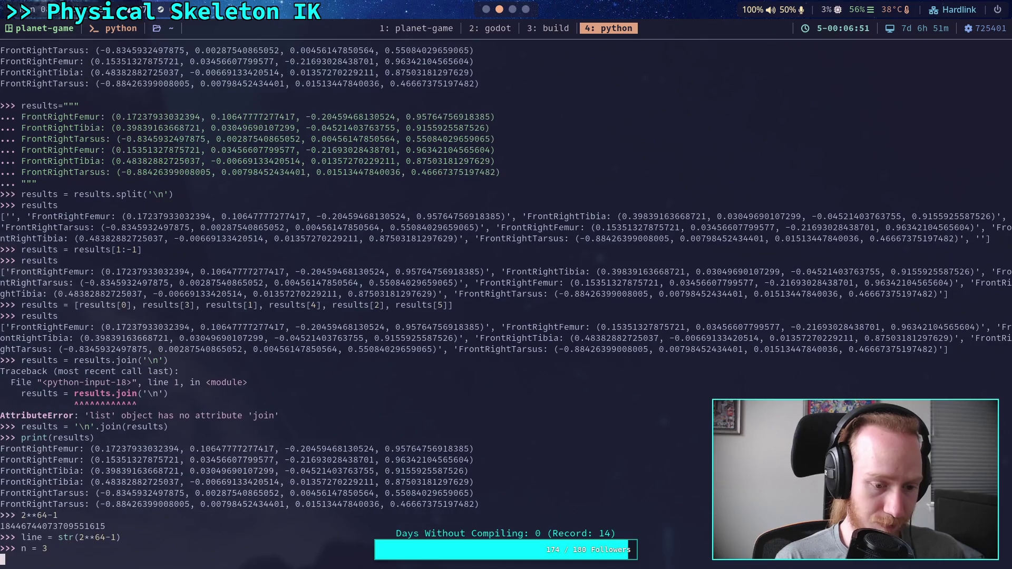
pyautogui.write('[line[i:i+n] for i in range(0, len(line), n)]')
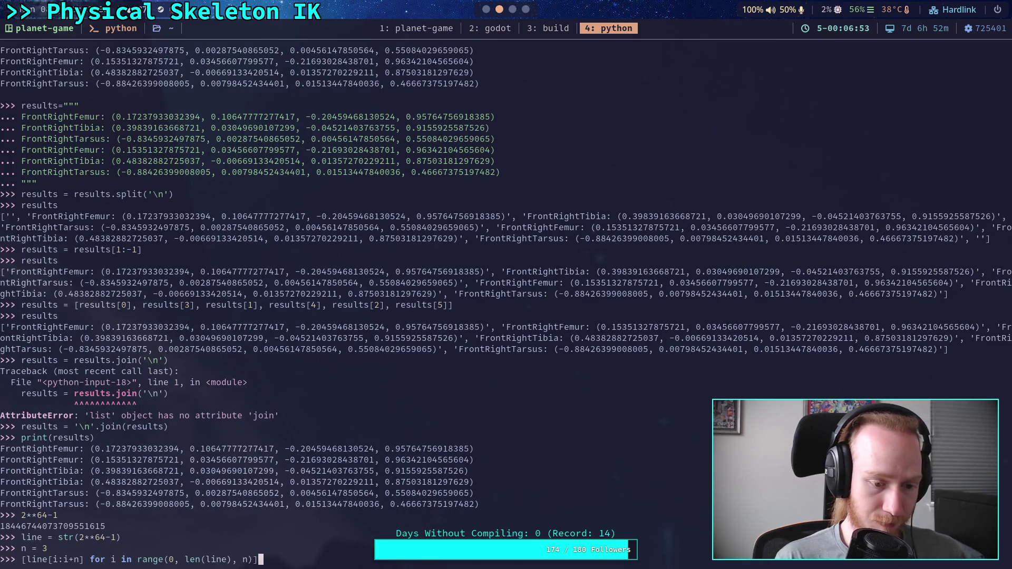
pyautogui.press('Return')
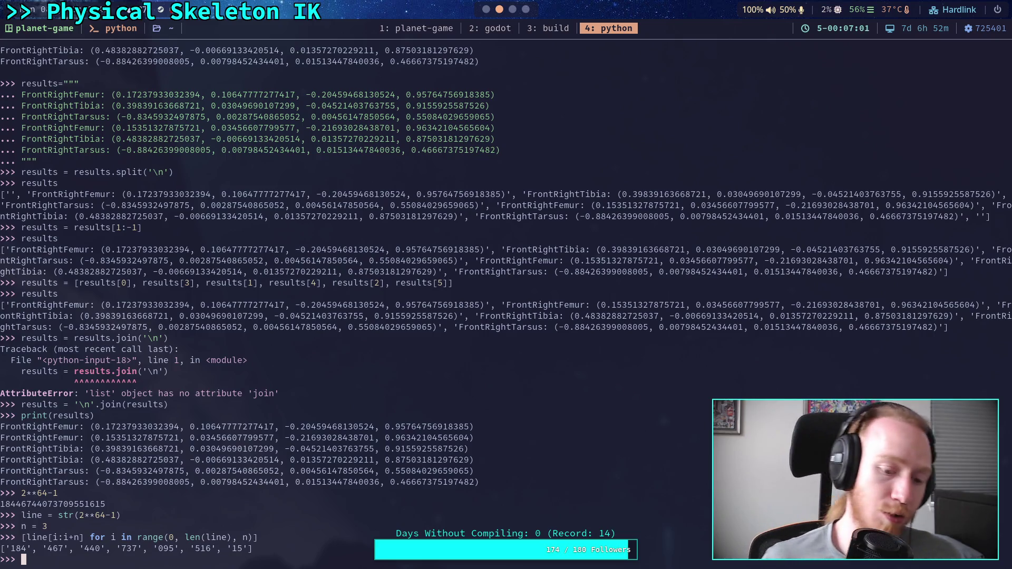
# Step: Reverse line with line[::-1] after line.reverse() fails, and rechunk into ['516', '155', …, '81']
pyautogui.write('line')
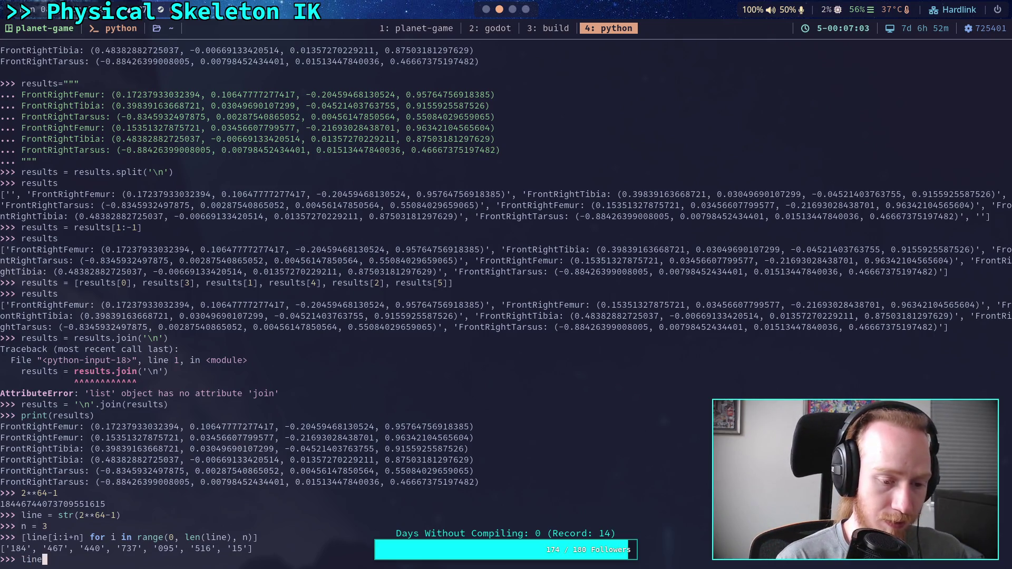
pyautogui.write('.reverse()')
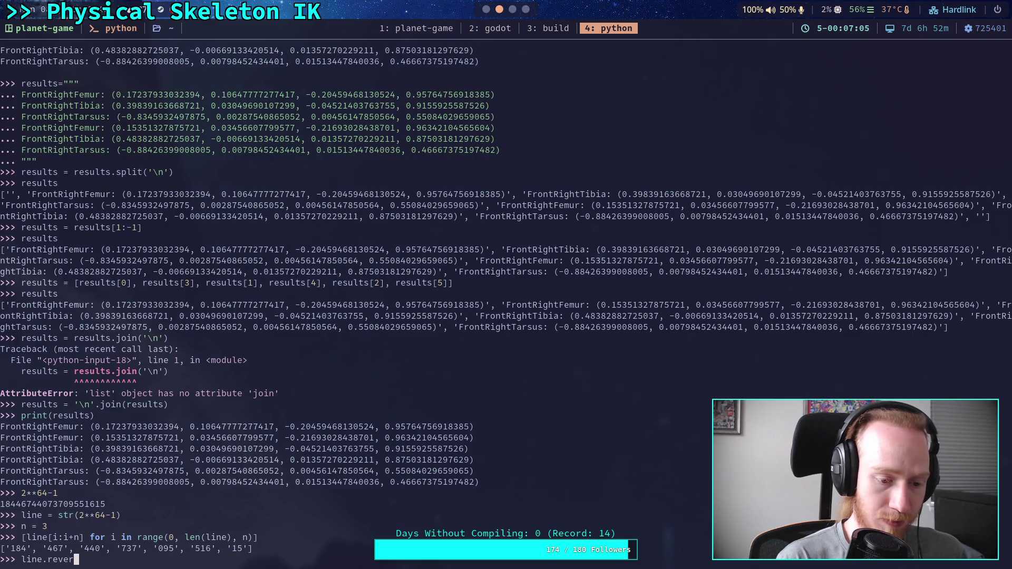
pyautogui.press('Return')
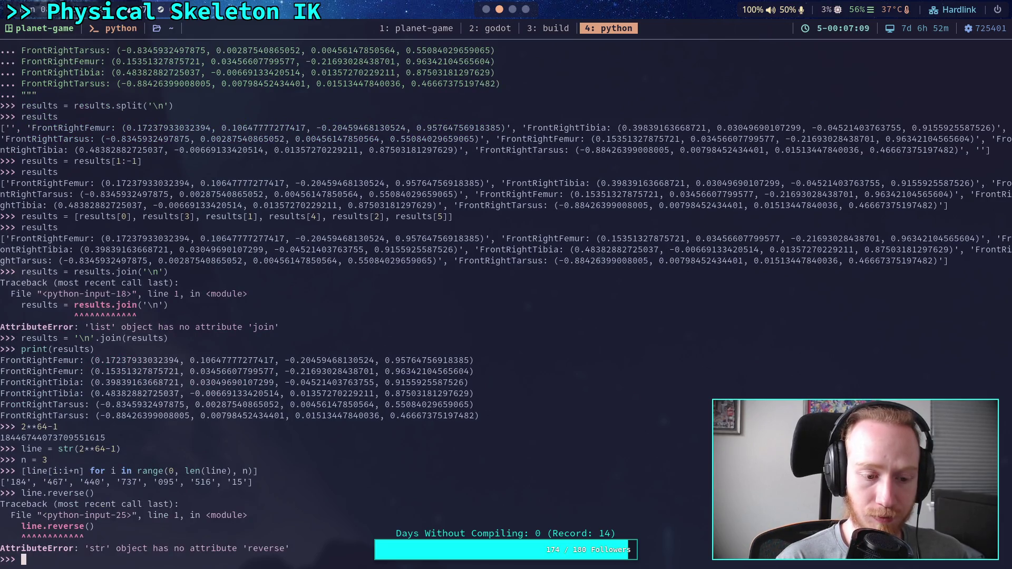
pyautogui.write('line = ')
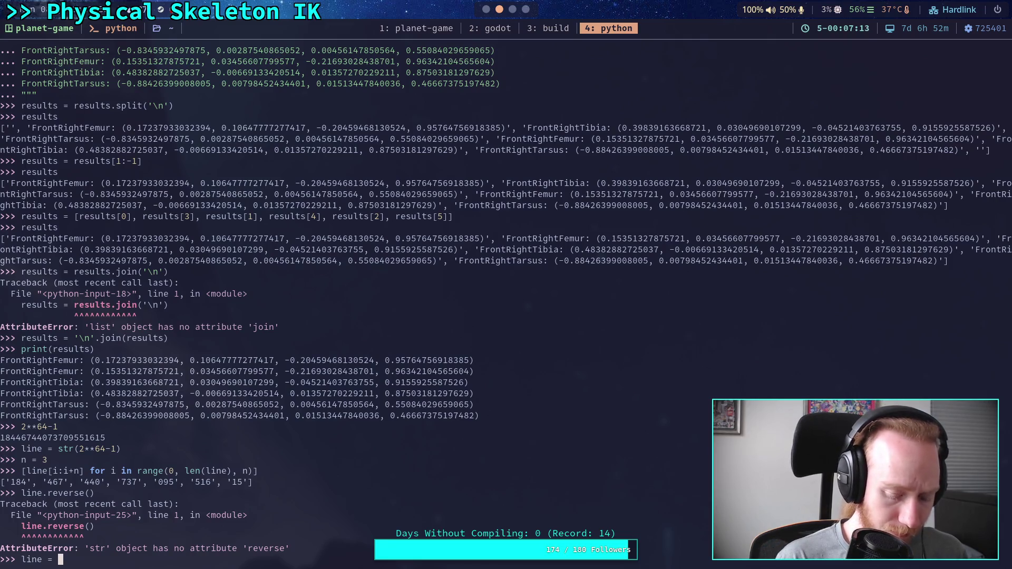
pyautogui.write('line/')
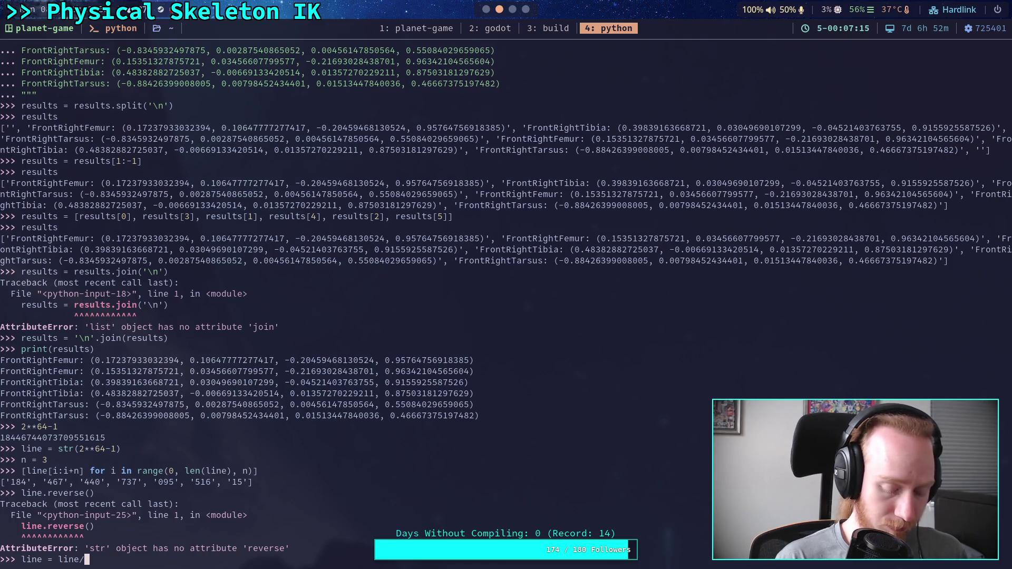
pyautogui.press('BackSpace')
pyautogui.write('[::')
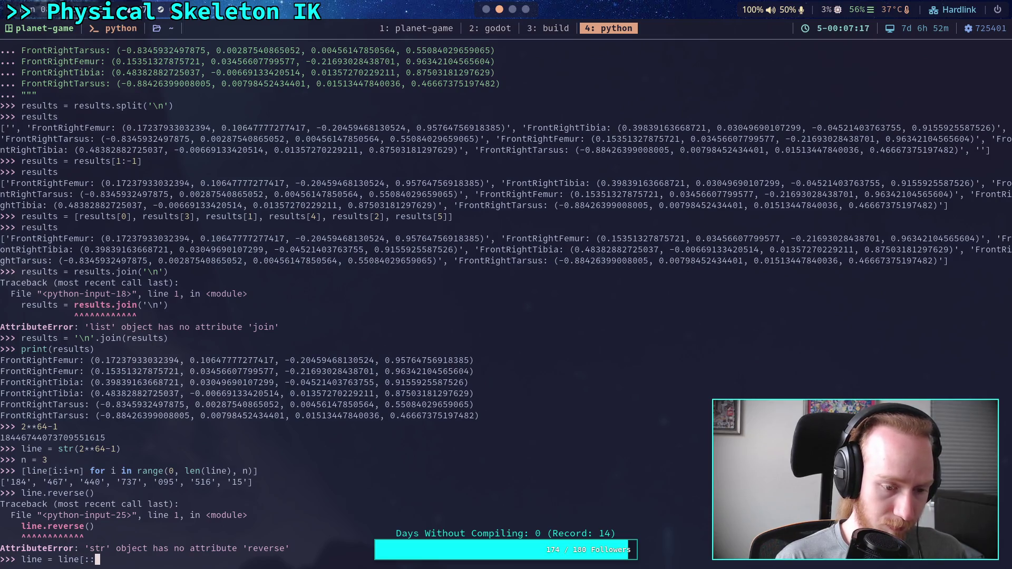
pyautogui.write('-1]')
pyautogui.press('Return')
pyautogui.write('line')
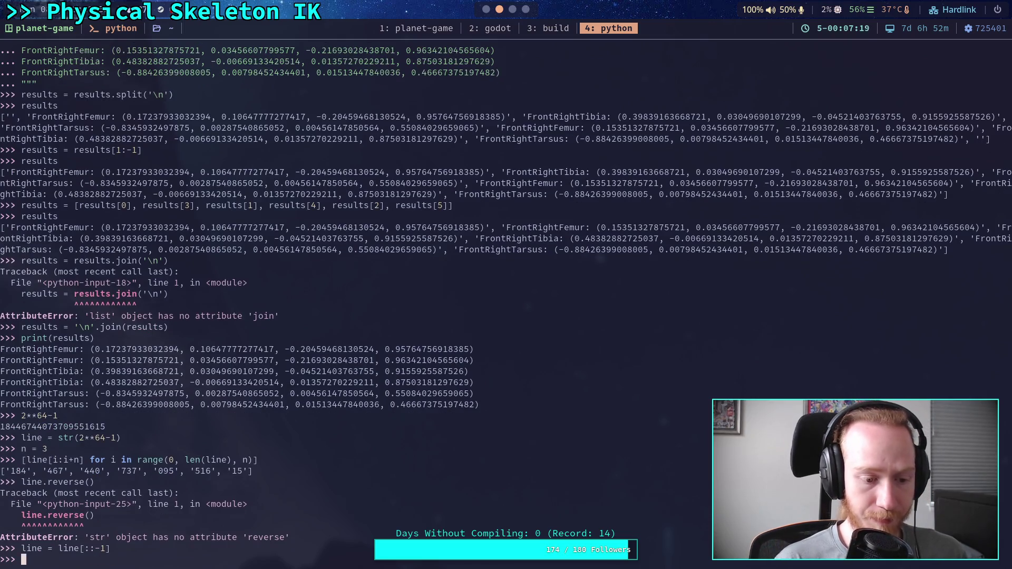
pyautogui.press('Return')
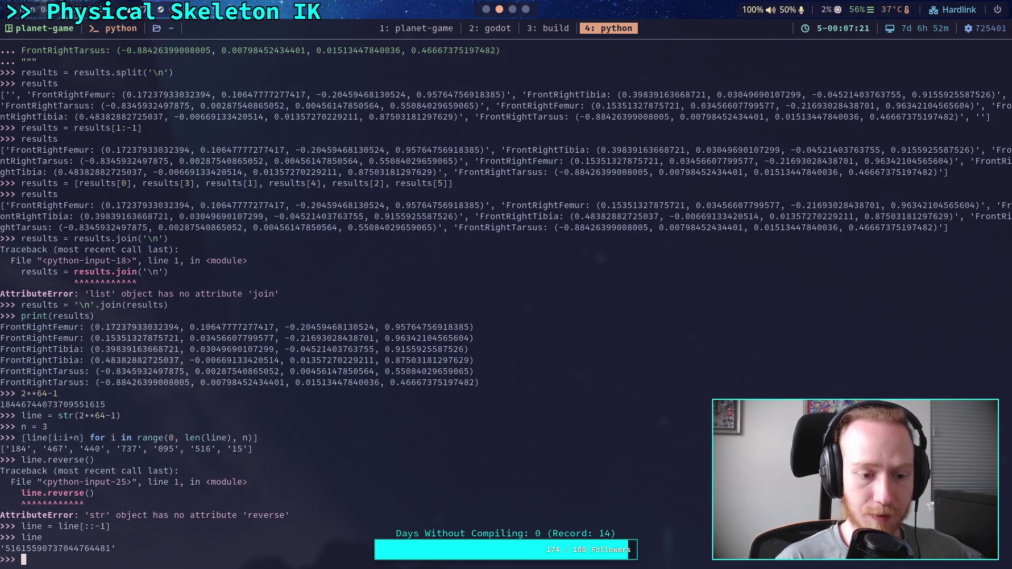
pyautogui.press('Up')
pyautogui.press('Up')
pyautogui.press('Up')
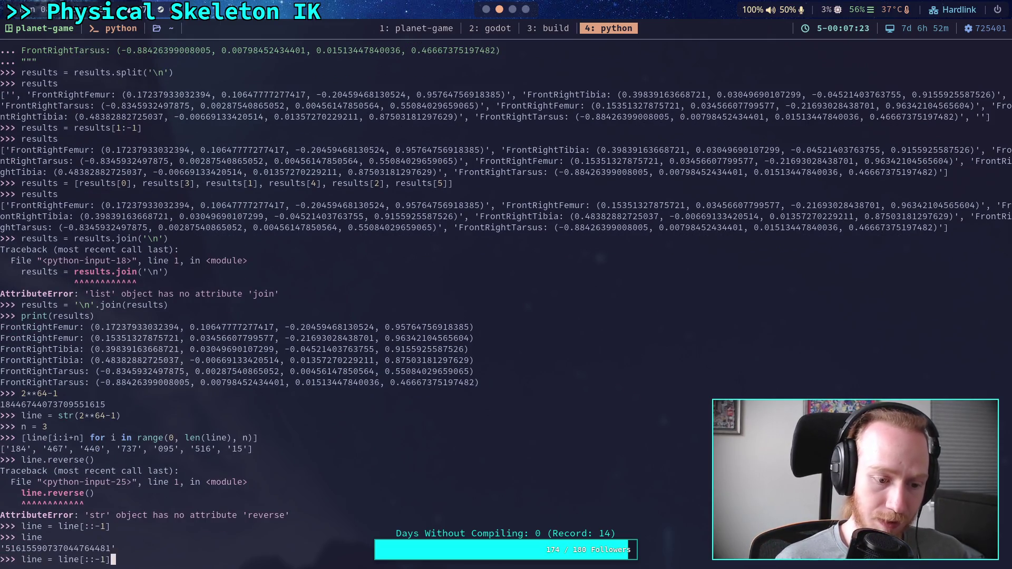
pyautogui.press('Return')
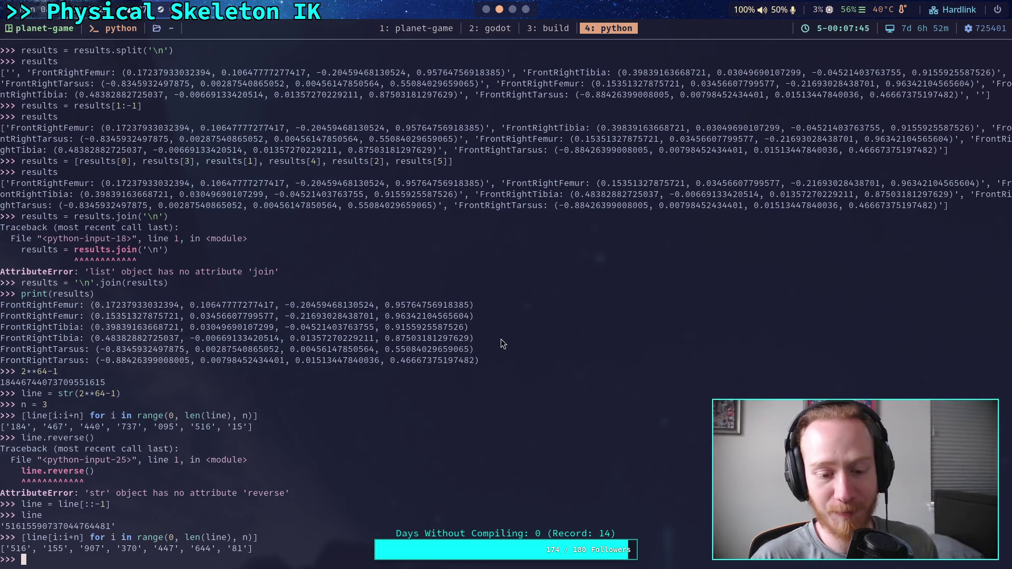
pyautogui.click(486, 9)
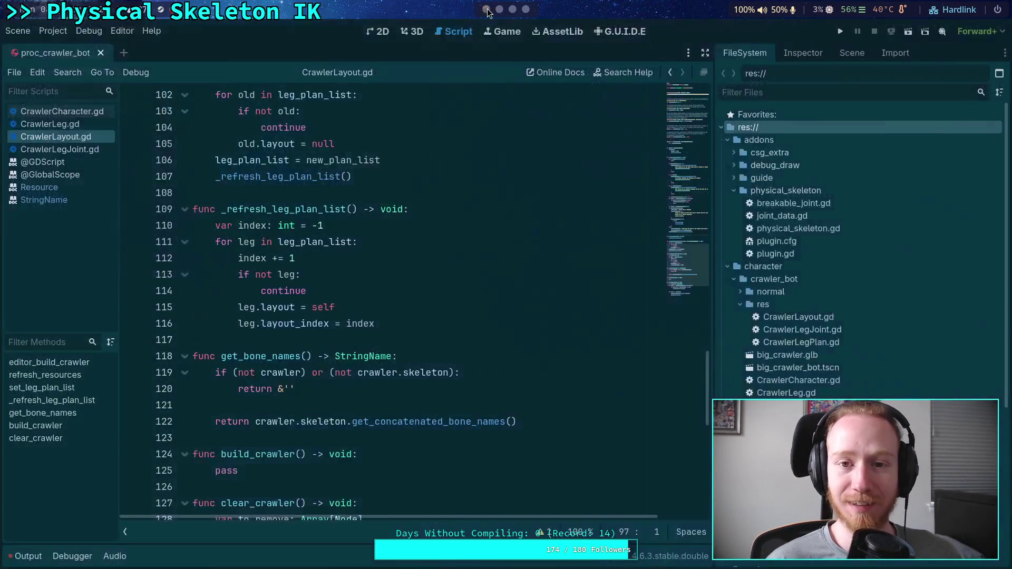
# Step: Inspect CrawlerLayout.gd's code, then cycle through CrawlerLeg.gd and CrawlerLayout.gd to CrawlerLegJoint.gd
pyautogui.click(501, 424)
pyautogui.click(292, 389)
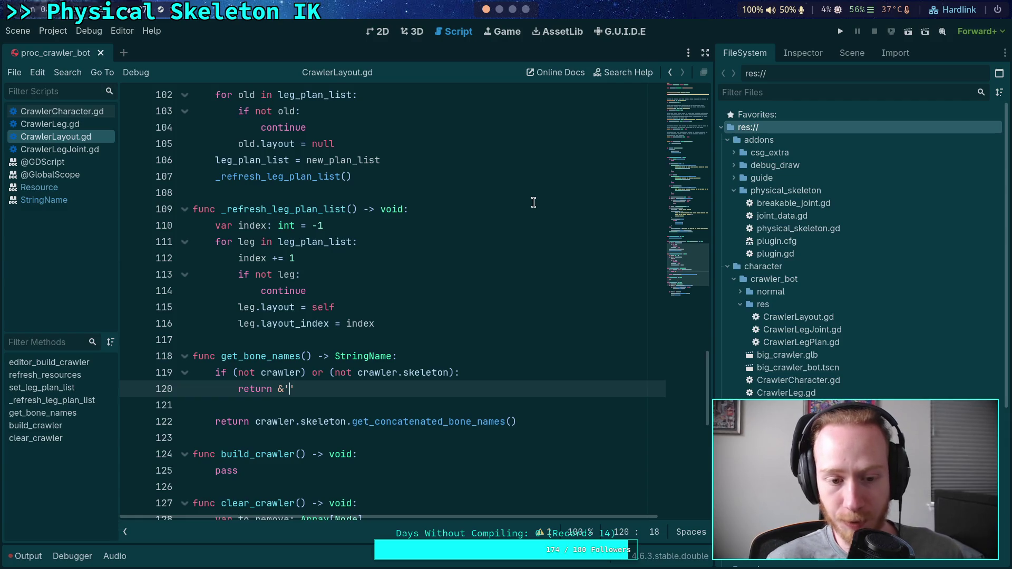
pyautogui.click(388, 290)
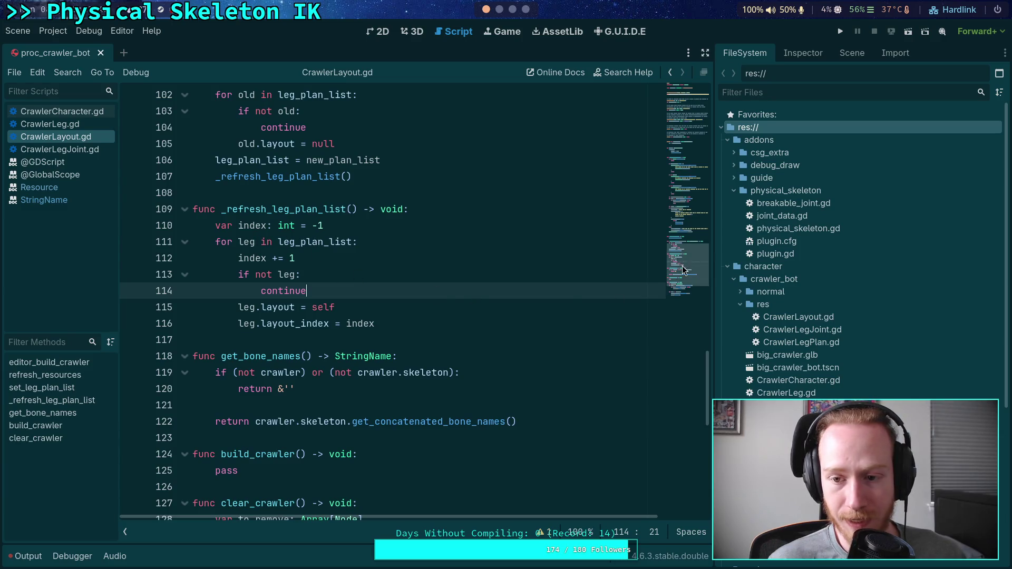
pyautogui.scroll(1, 683, 270)
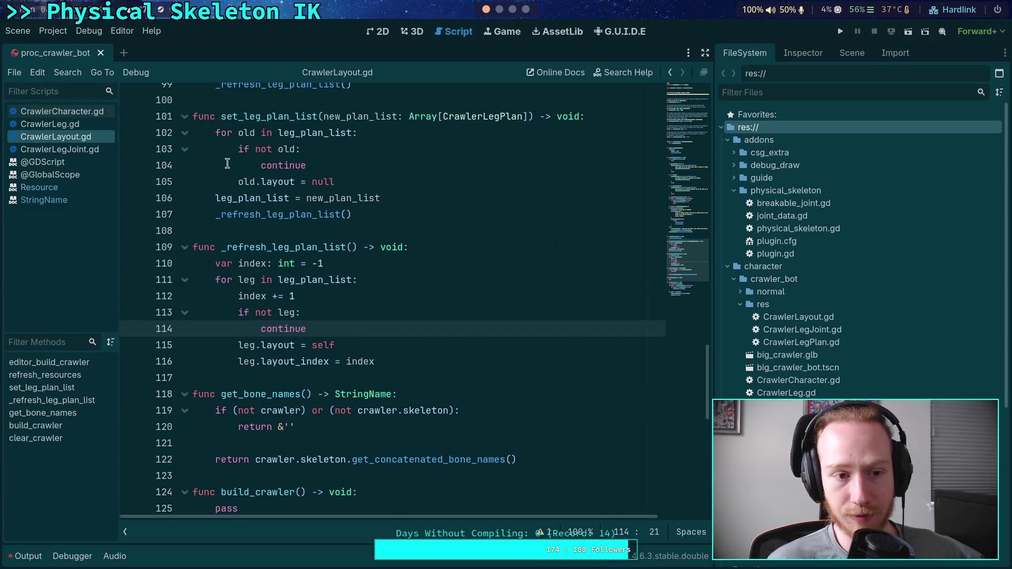
pyautogui.click(71, 151)
pyautogui.click(93, 123)
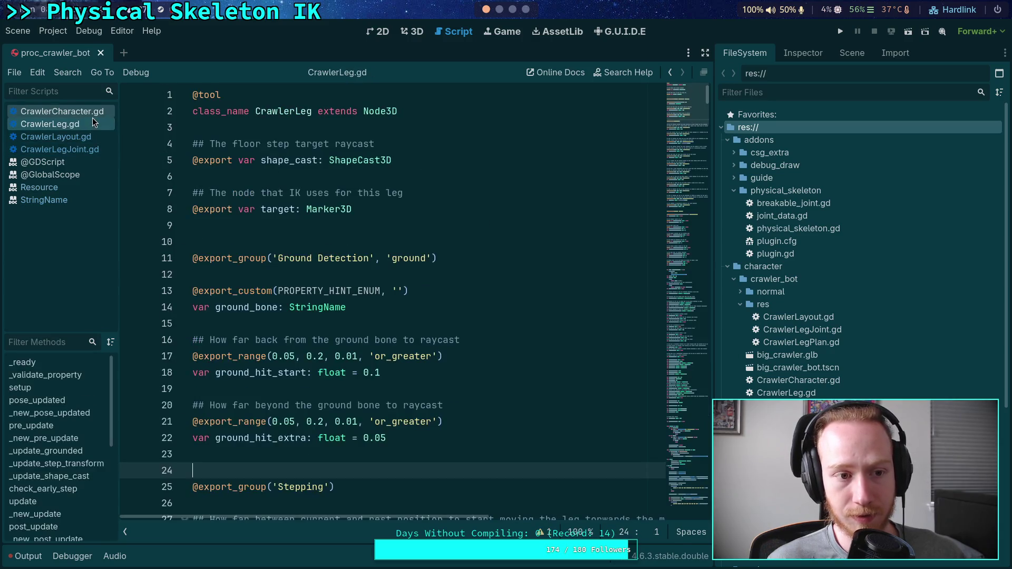
pyautogui.click(79, 137)
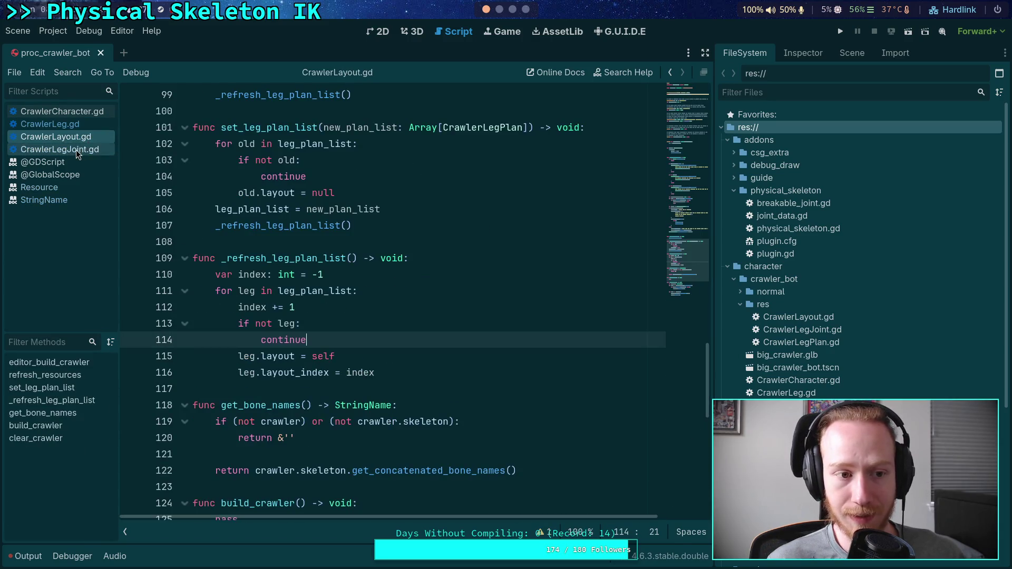
pyautogui.click(77, 151)
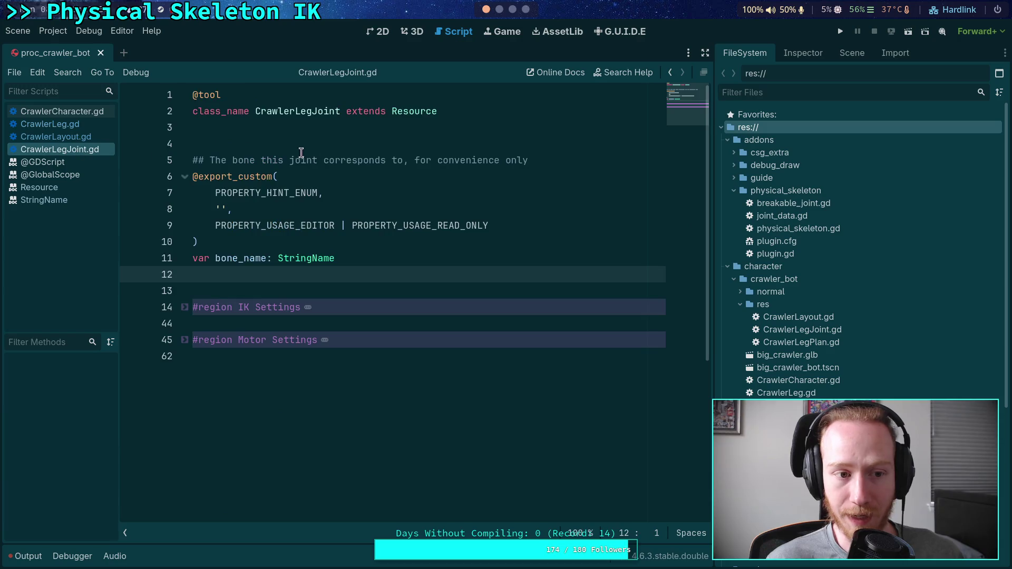
# Step: Create a CrawlerLegSetting script inheriting from Resource in the res folder
pyautogui.rightClick(825, 306)
pyautogui.moveTo(846, 317)
pyautogui.click(790, 359)
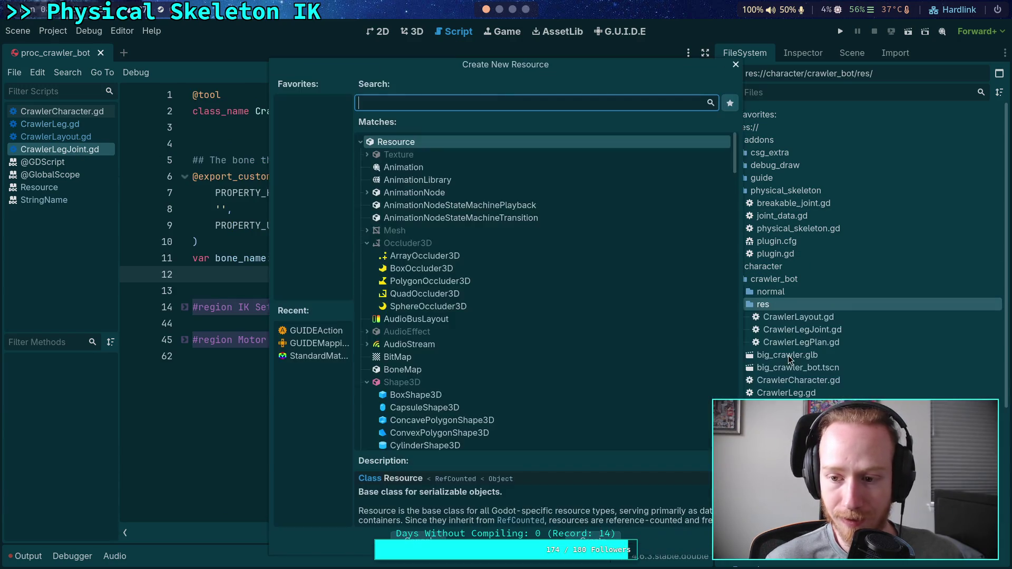
pyautogui.press('Escape')
pyautogui.rightClick(799, 310)
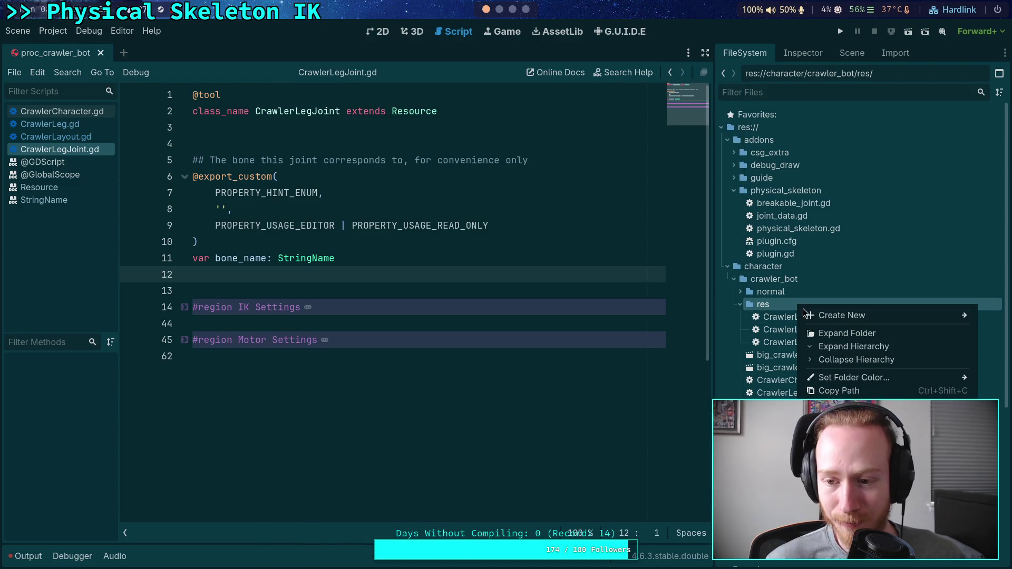
pyautogui.moveTo(839, 317)
pyautogui.click(752, 347)
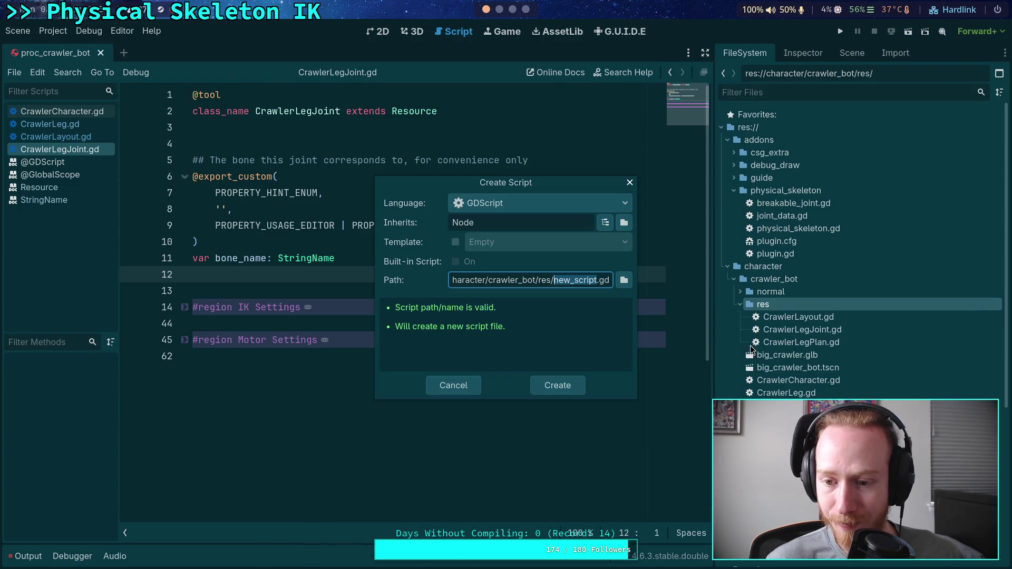
pyautogui.write('CrawlerLeg')
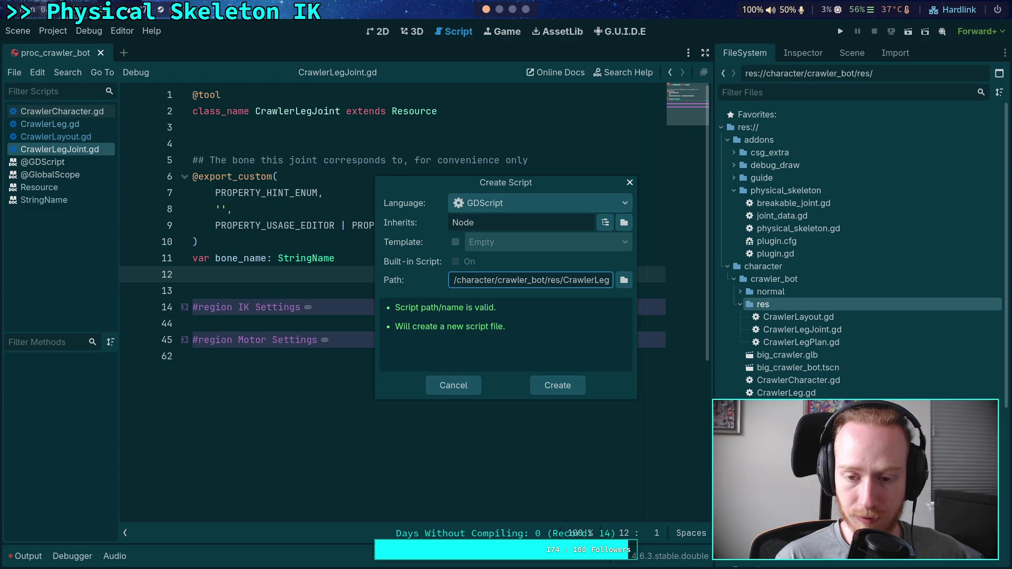
pyautogui.write('Setting')
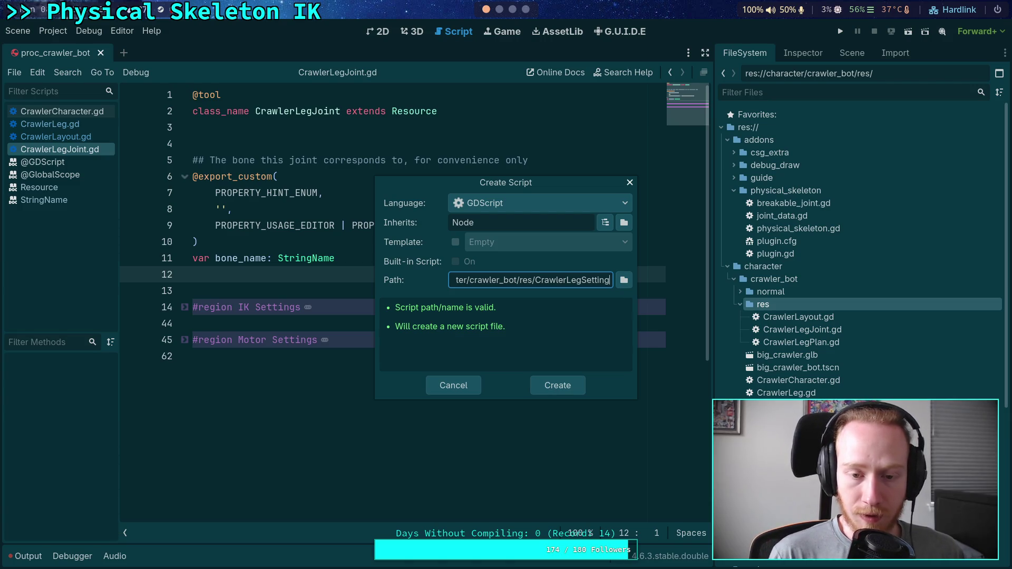
pyautogui.doubleClick(463, 222)
pyautogui.write('Resource')
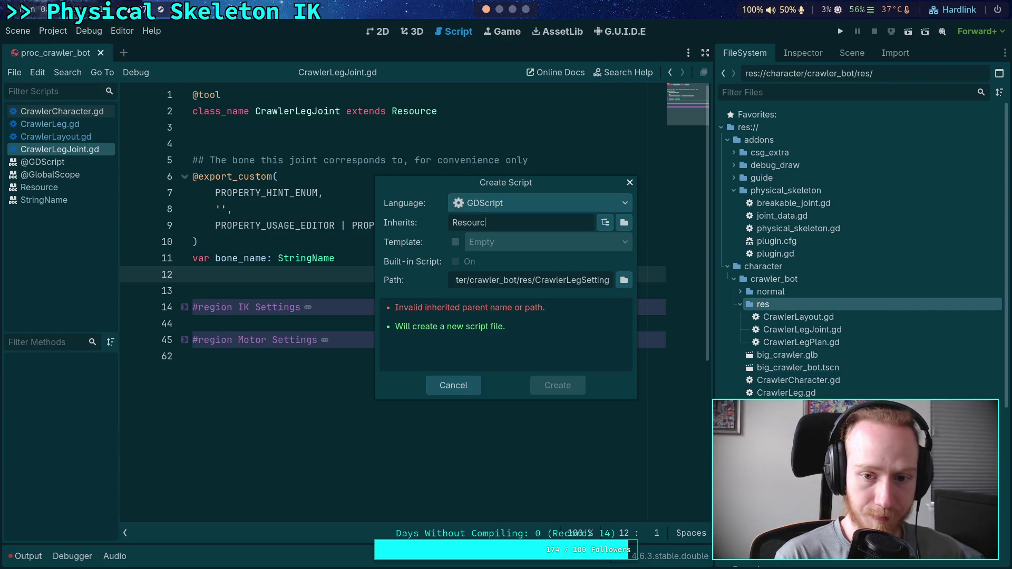
pyautogui.press('Return')
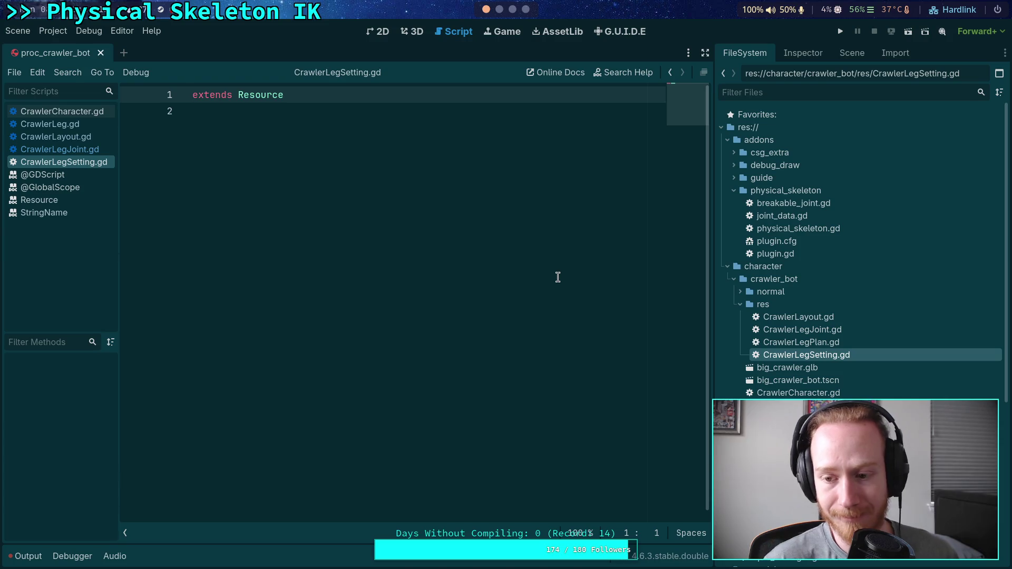
# Step: Type class_name before extends on line 1, then return to CrawlerLegJoint.gd
pyautogui.write('class_na')
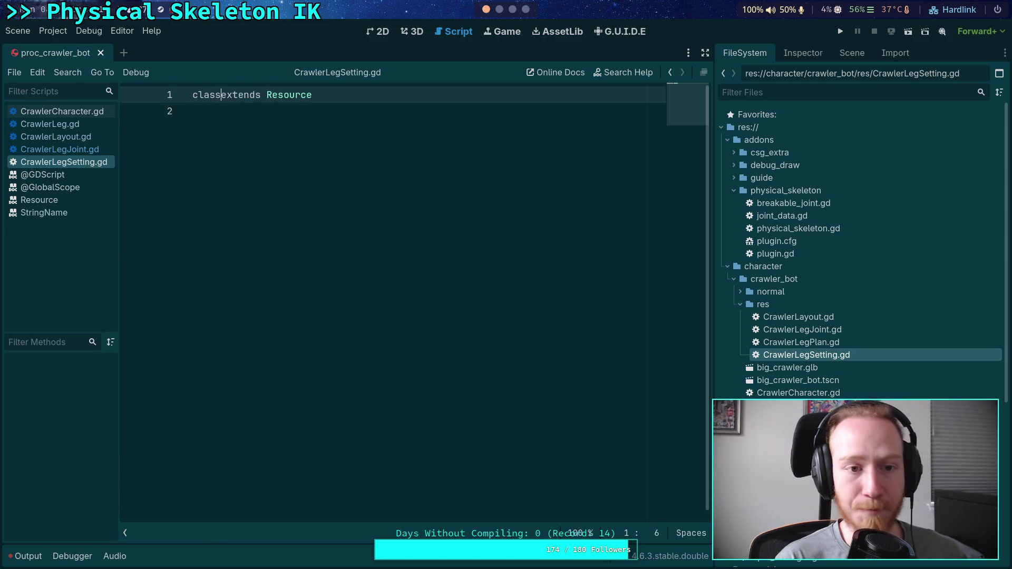
pyautogui.write('me')
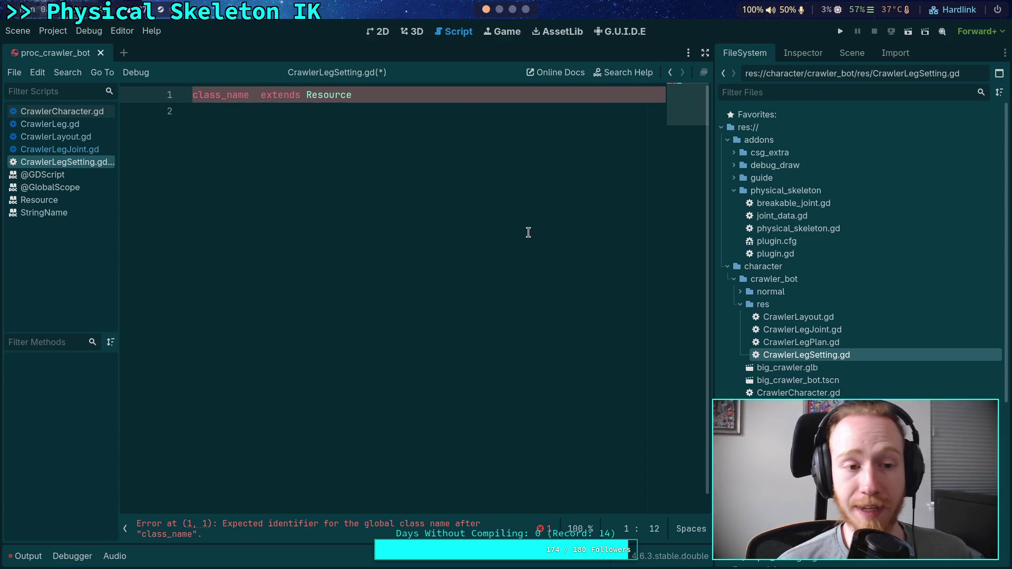
pyautogui.click(74, 153)
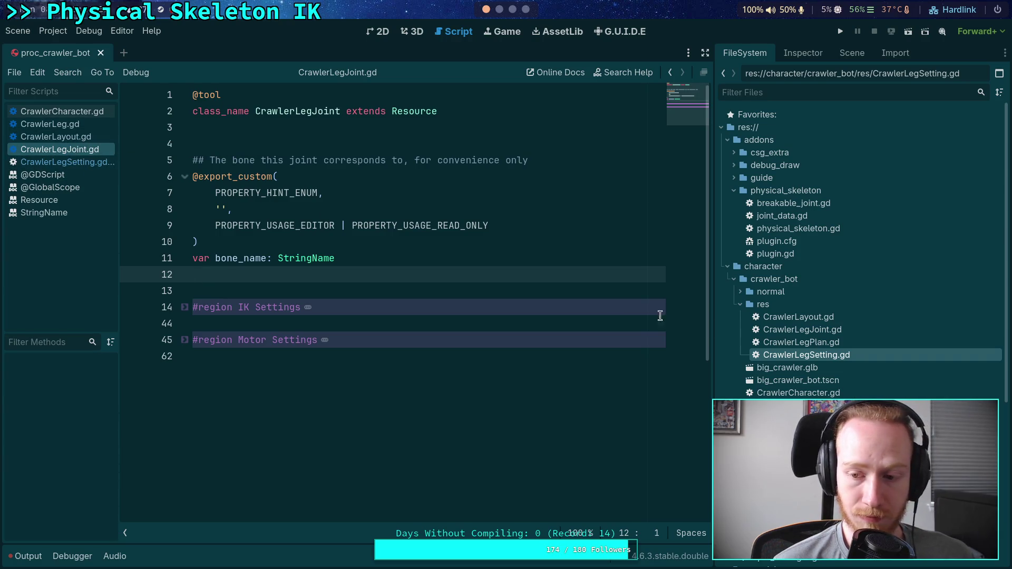
# Step: Open CrawlerLegPlan.gd, move it higher in the script list, and review its code
pyautogui.click(789, 347)
pyautogui.doubleClick(789, 347)
pyautogui.moveTo(53, 175); pyautogui.dragTo(78, 157)
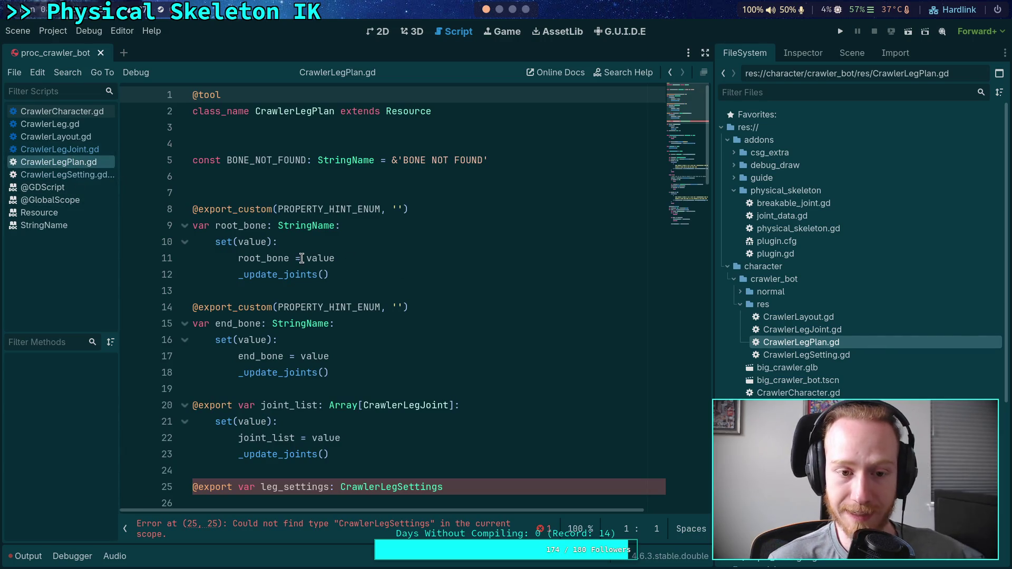
pyautogui.scroll(-2, 301, 258)
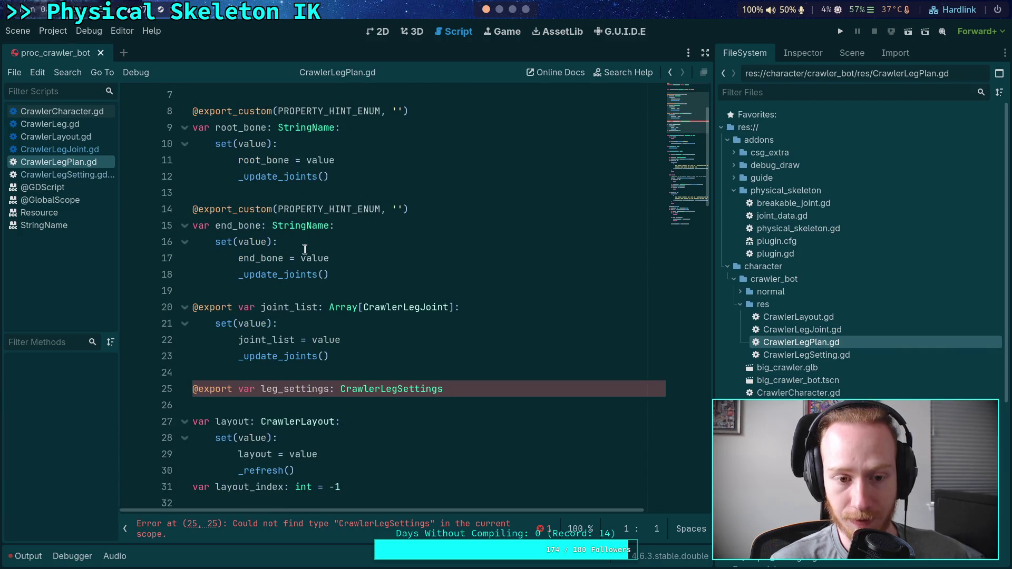
pyautogui.scroll(-1, 305, 248)
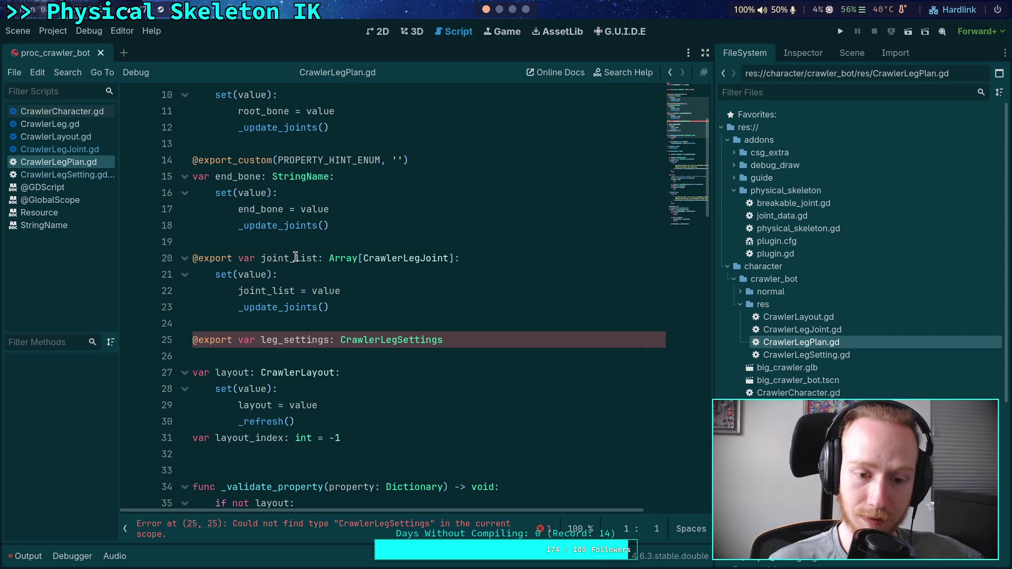
pyautogui.scroll(3, 295, 257)
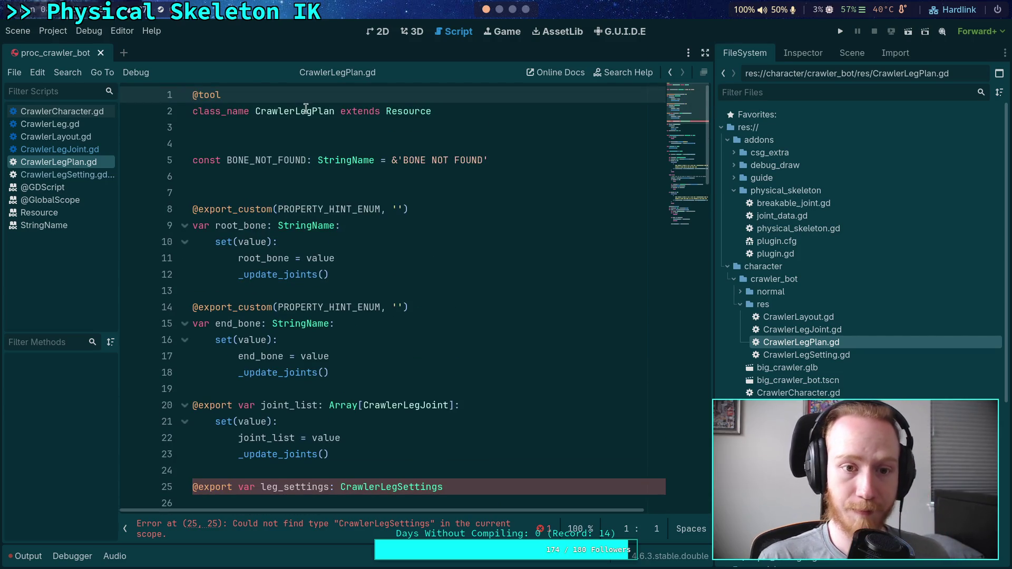
pyautogui.click(311, 108)
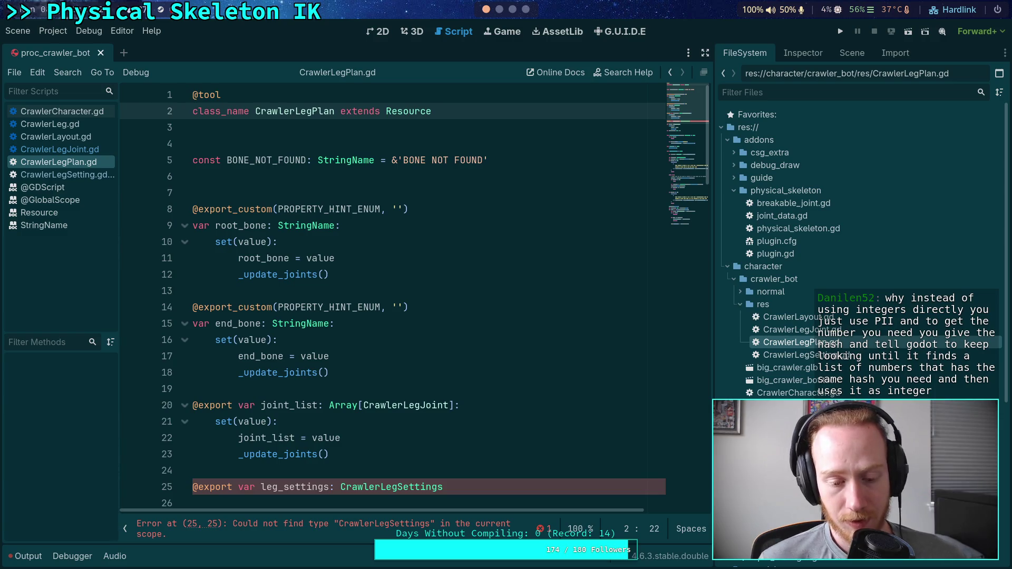
pyautogui.scroll(-2, 412, 296)
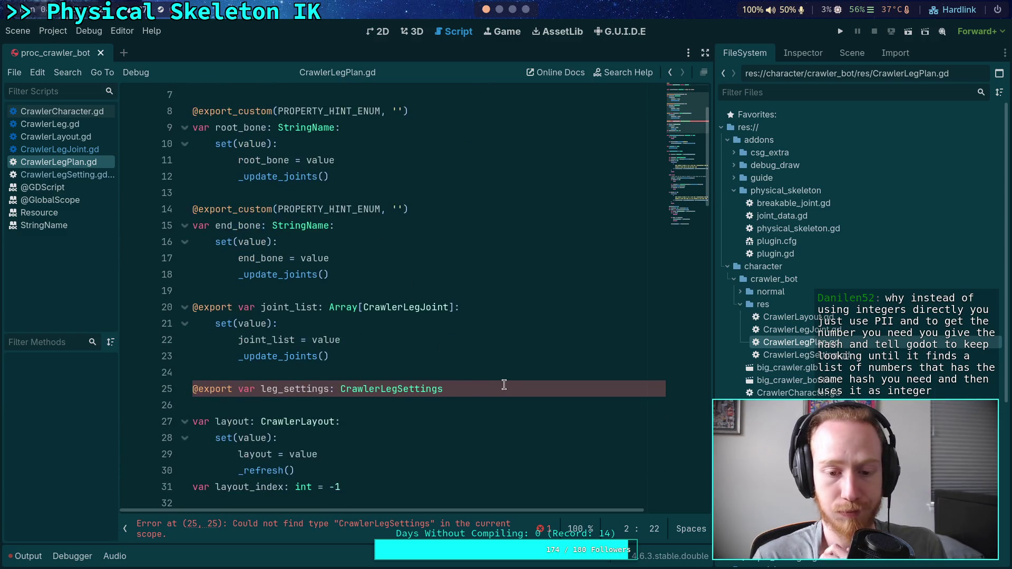
pyautogui.click(513, 384)
pyautogui.press('BackSpace')
pyautogui.press('BackSpace')
pyautogui.press('BackSpace')
pyautogui.write('Setting')
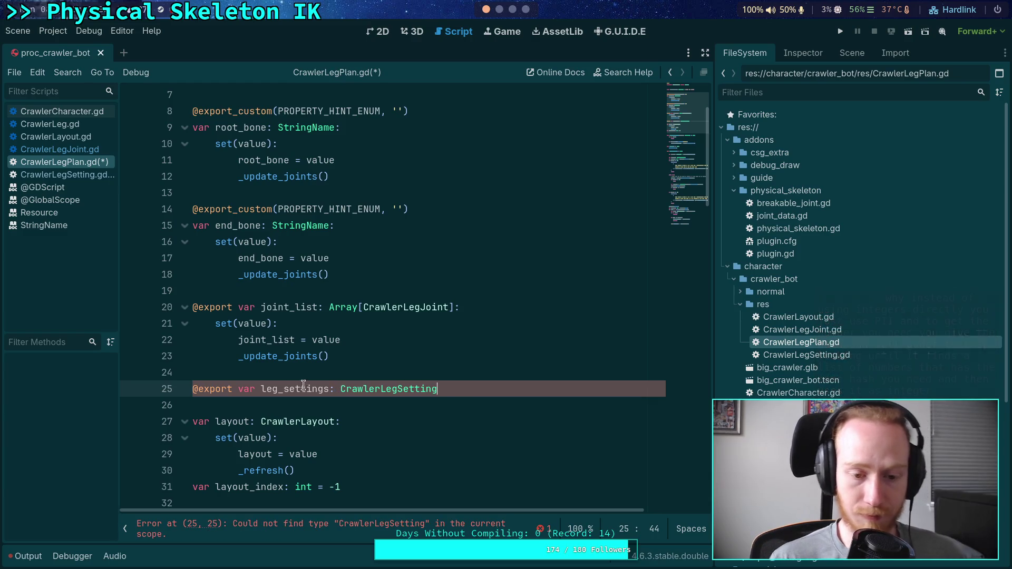
pyautogui.click(329, 389)
pyautogui.press('BackSpace')
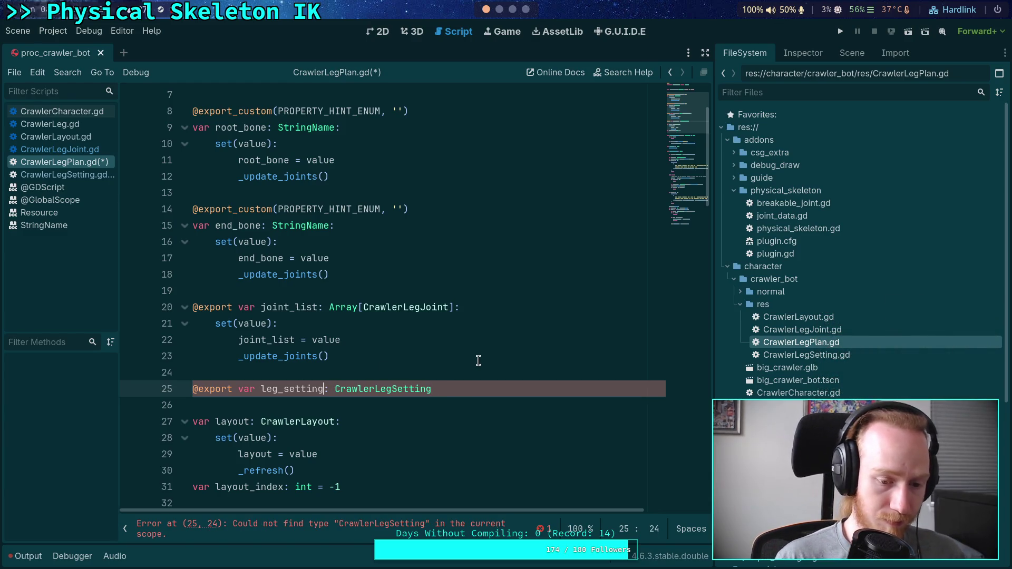
pyautogui.hotkey('ctrl', 's')
pyautogui.click(56, 177)
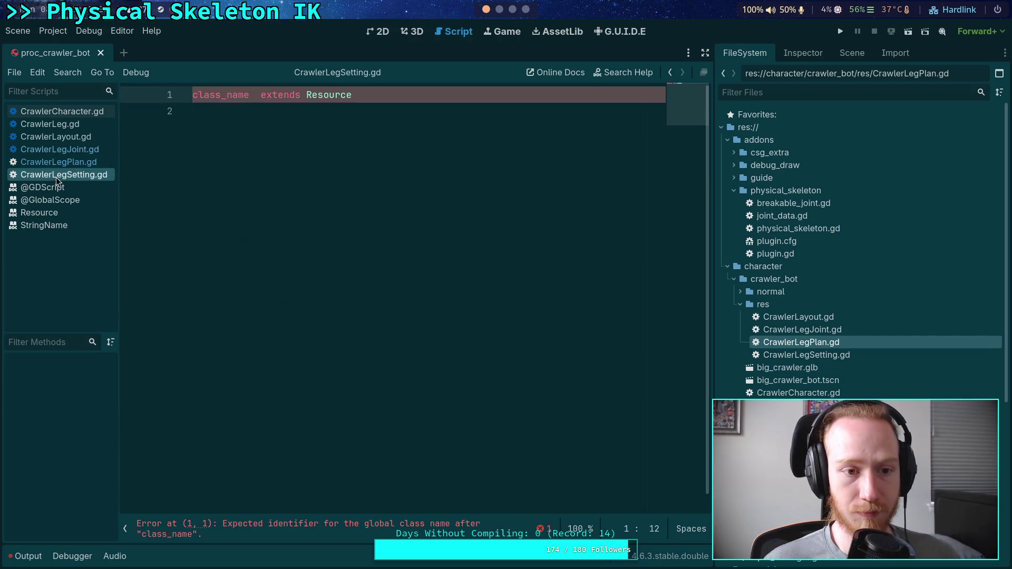
# Step: Complete line 1 as 'class_name CrawlerLegSetting', then bring up CrawlerLeg.gd's Stepping exports
pyautogui.write('CrawlerLegSetting')
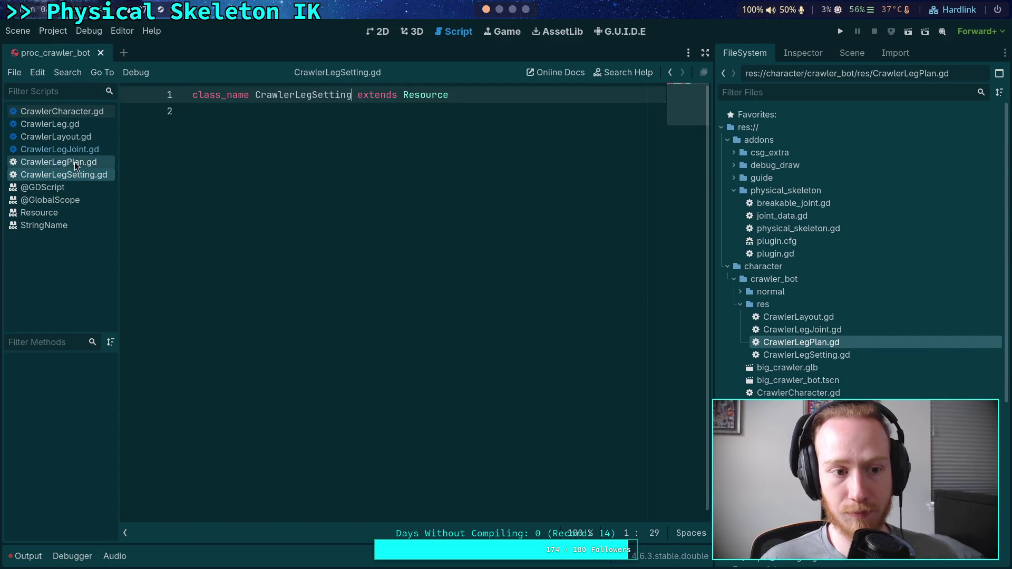
pyautogui.click(76, 166)
pyautogui.click(301, 307)
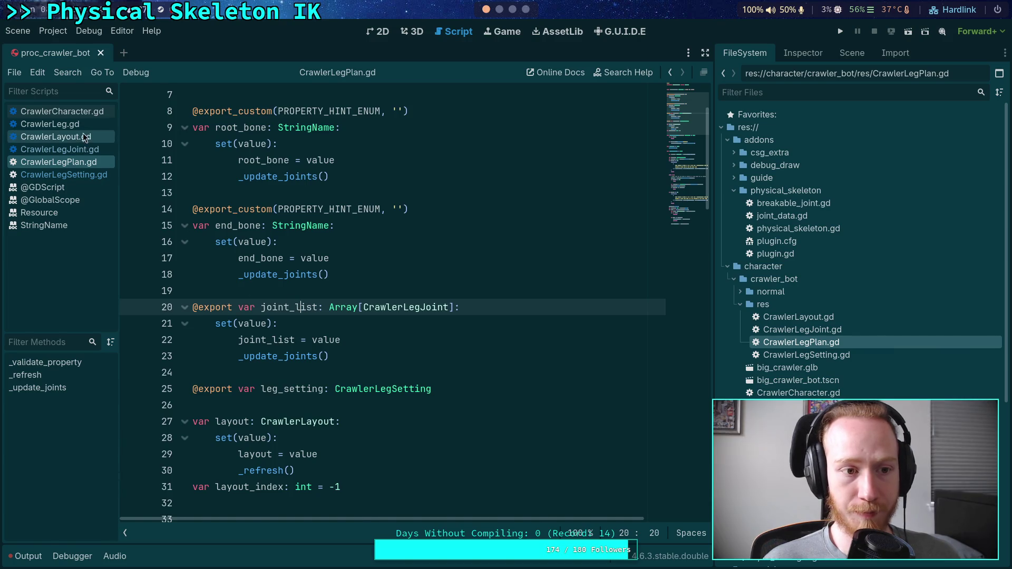
pyautogui.click(50, 124)
pyautogui.scroll(-5, 267, 265)
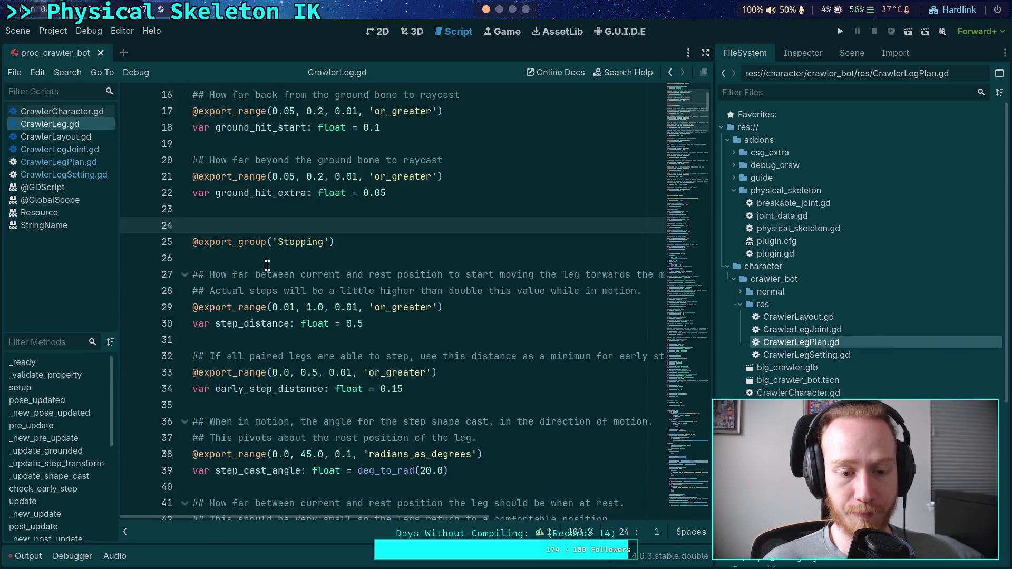
# Step: Cut the Stepping export block, lines 25–79, out of CrawlerLeg.gd
pyautogui.moveTo(192, 242)
pyautogui.mouseDown()
pyautogui.moveTo(255, 273)
pyautogui.moveTo(355, 294)
pyautogui.moveTo(401, 227)
pyautogui.moveTo(395, 279)
pyautogui.moveTo(499, 243)
pyautogui.mouseUp()
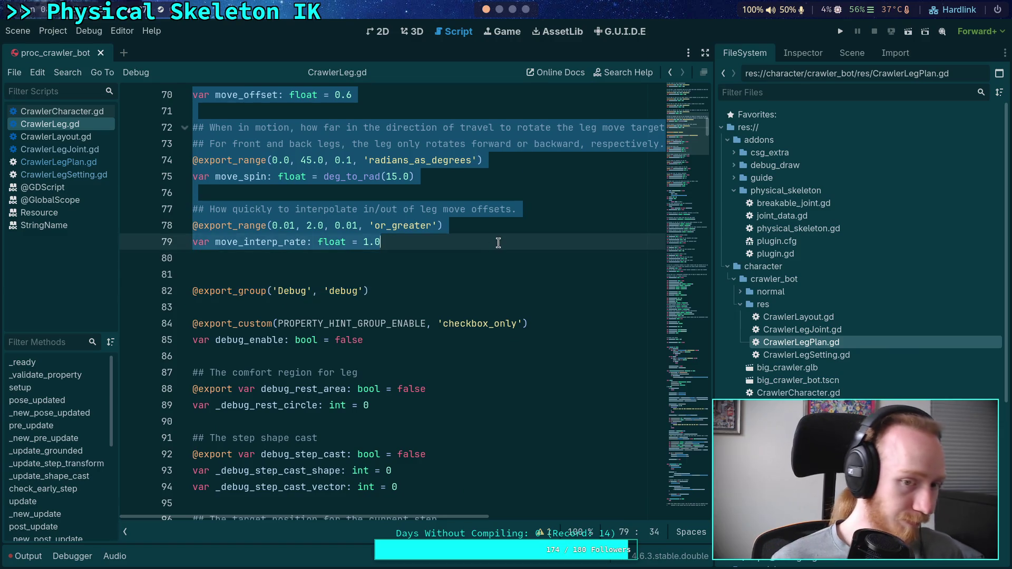
pyautogui.scroll(4, 478, 271)
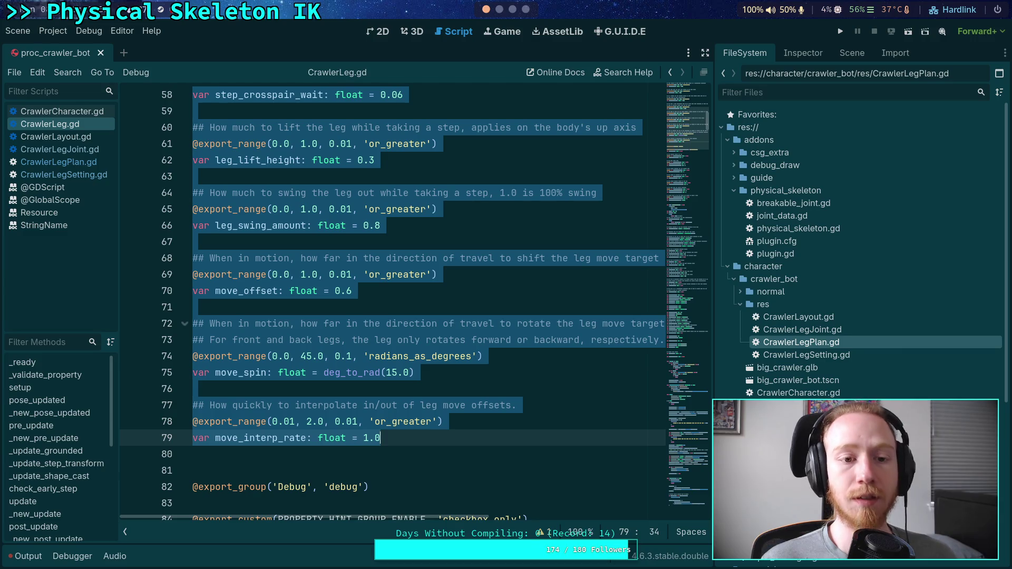
pyautogui.click(461, 291)
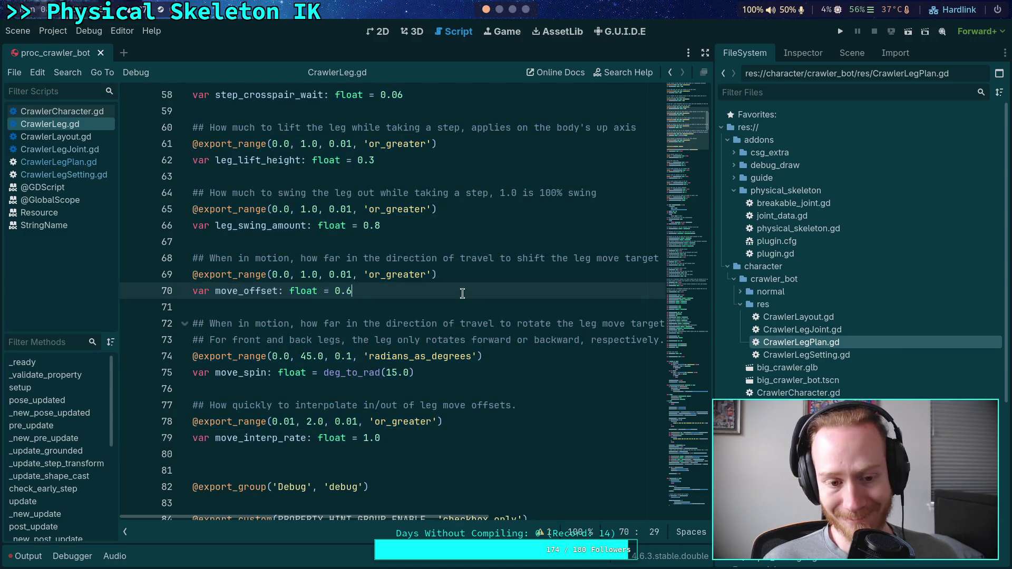
pyautogui.moveTo(436, 436)
pyautogui.mouseDown()
pyautogui.moveTo(288, 286)
pyautogui.moveTo(246, 278)
pyautogui.moveTo(179, 153)
pyautogui.mouseUp()
pyautogui.press('BackSpace')
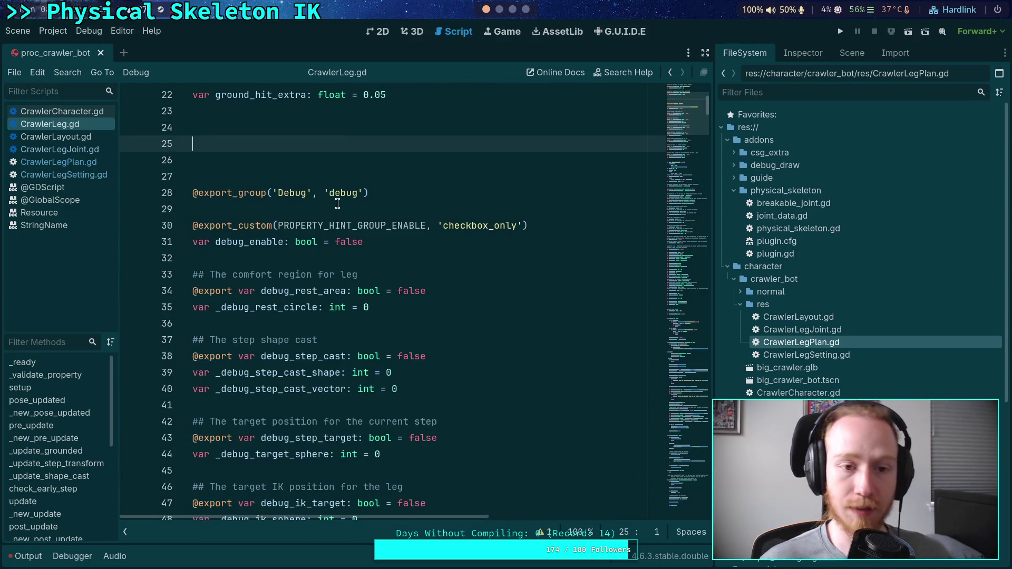
pyautogui.press('BackSpace')
pyautogui.press('BackSpace')
pyautogui.scroll(2, 373, 243)
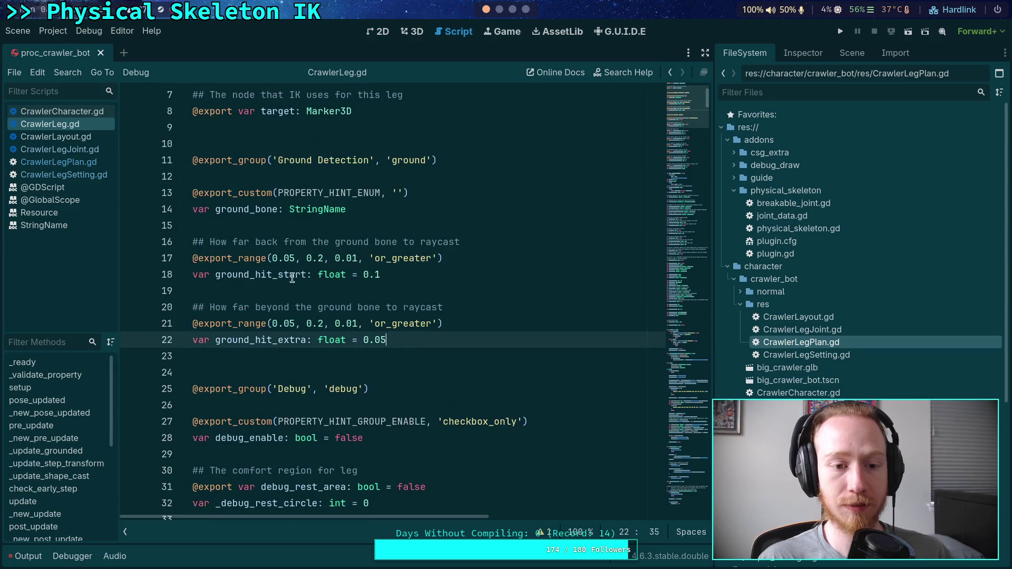
# Step: Paste the Stepping block into CrawlerLegSetting.gd below the class_name line
pyautogui.click(63, 174)
pyautogui.click(266, 177)
pyautogui.press('Return')
pyautogui.hotkey('ctrl', 'v')
pyautogui.scroll(10, 265, 176)
pyautogui.scroll(2, 266, 176)
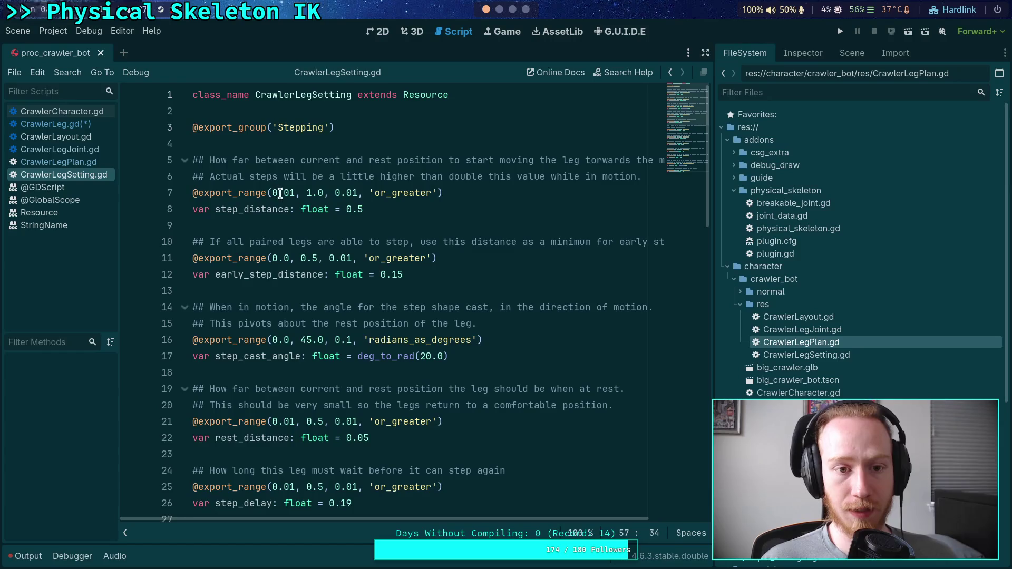
# Step: Add a blank line under the class declaration and a trailing line after move_interp_rate, then save
pyautogui.click(335, 115)
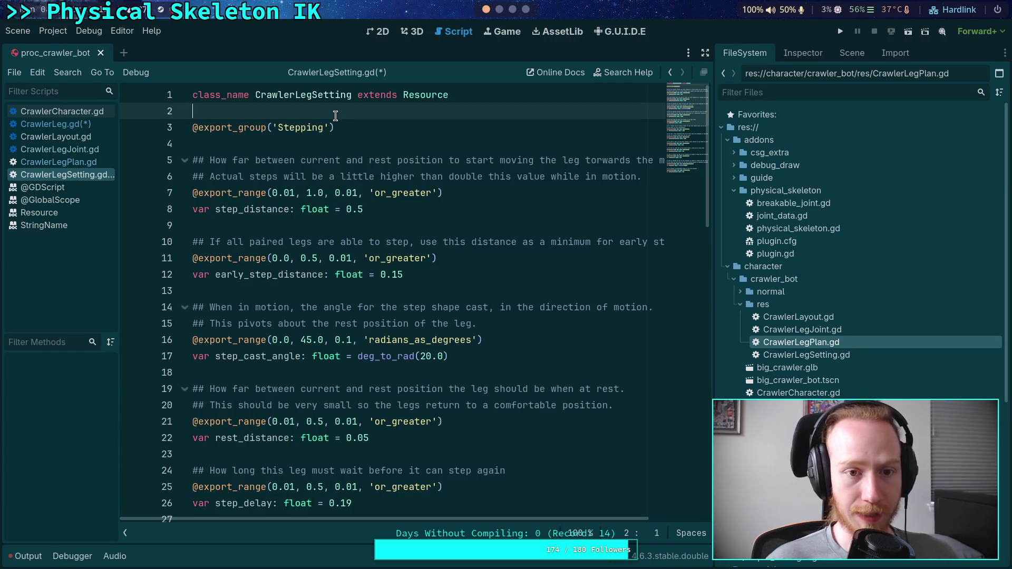
pyautogui.press('Return')
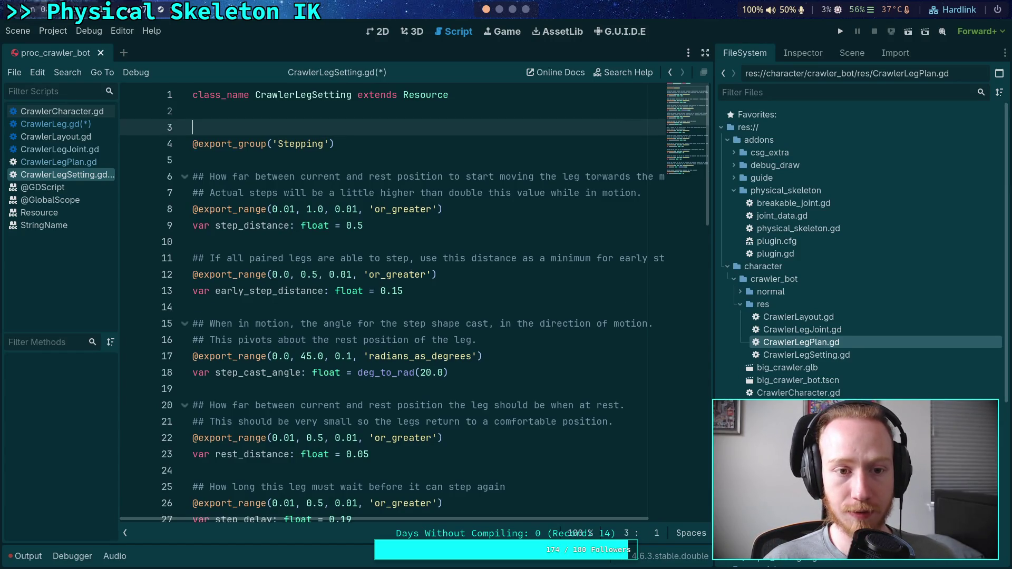
pyautogui.click(388, 242)
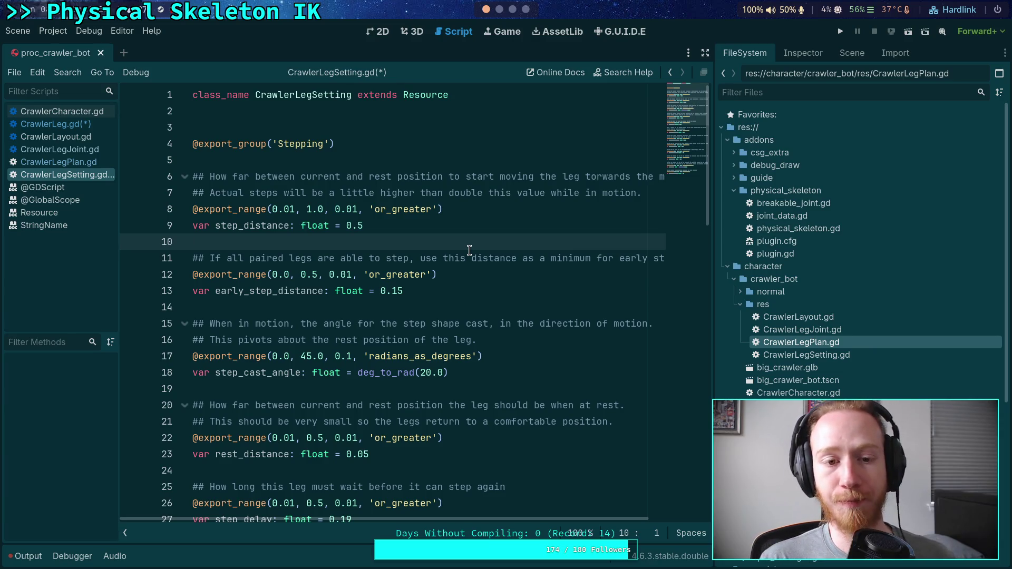
pyautogui.scroll(-10, 468, 232)
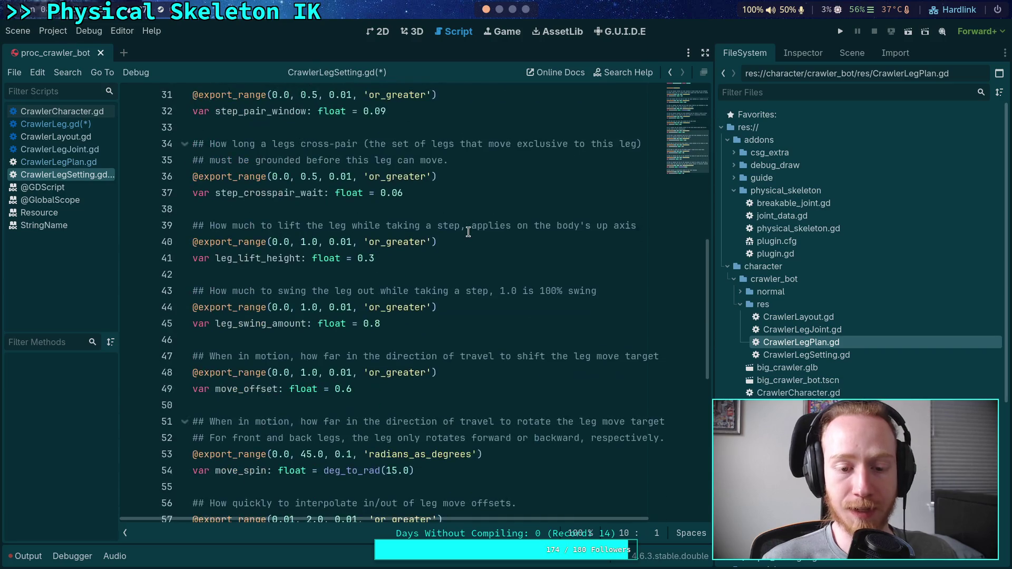
pyautogui.scroll(-6, 468, 232)
pyautogui.click(395, 301)
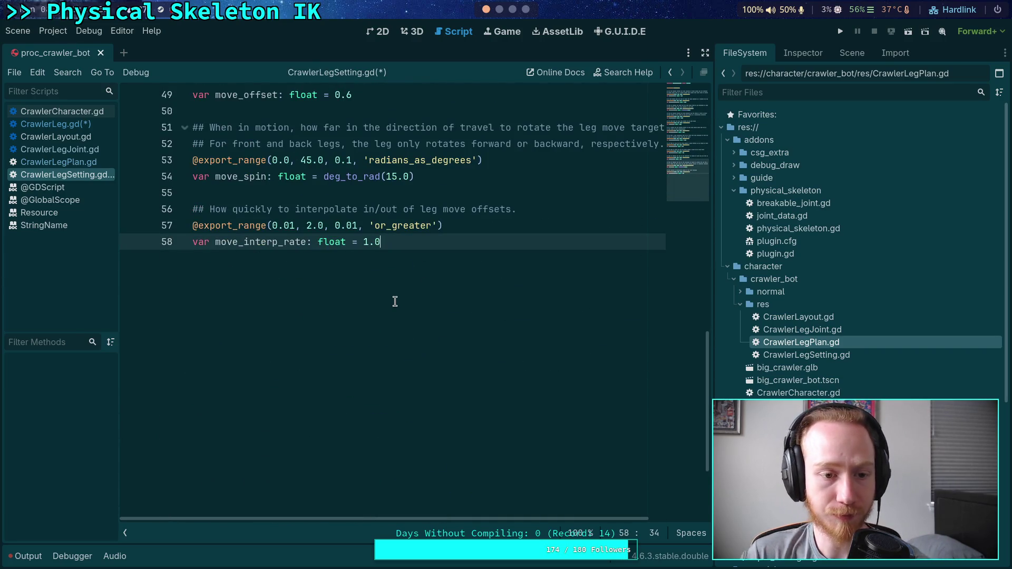
pyautogui.press('Return')
pyautogui.hotkey('ctrl', 's')
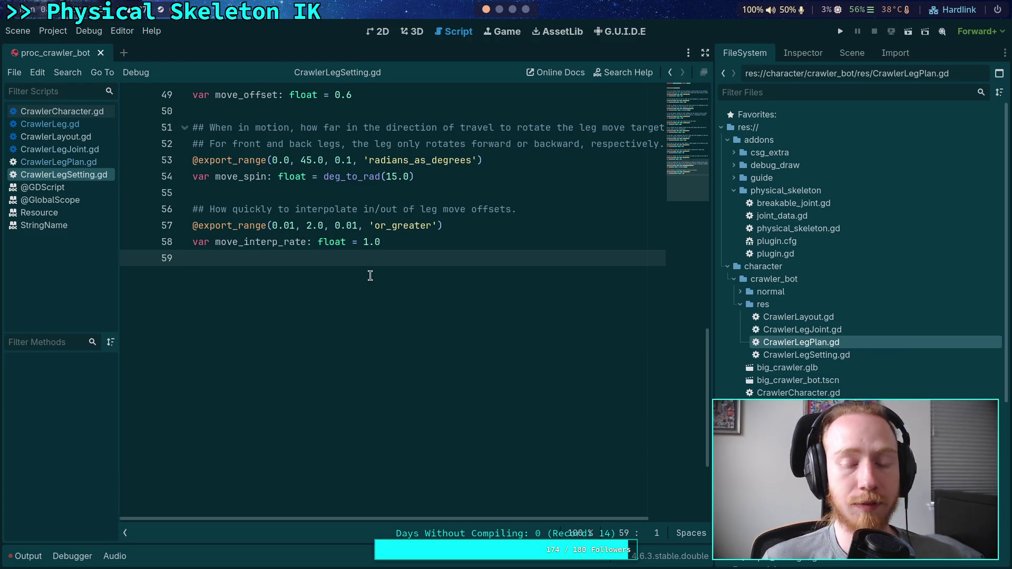
# Step: View FL_Leg's Stepping values in the Inspector, then return to CrawlerLeg.gd
pyautogui.click(818, 51)
pyautogui.click(854, 53)
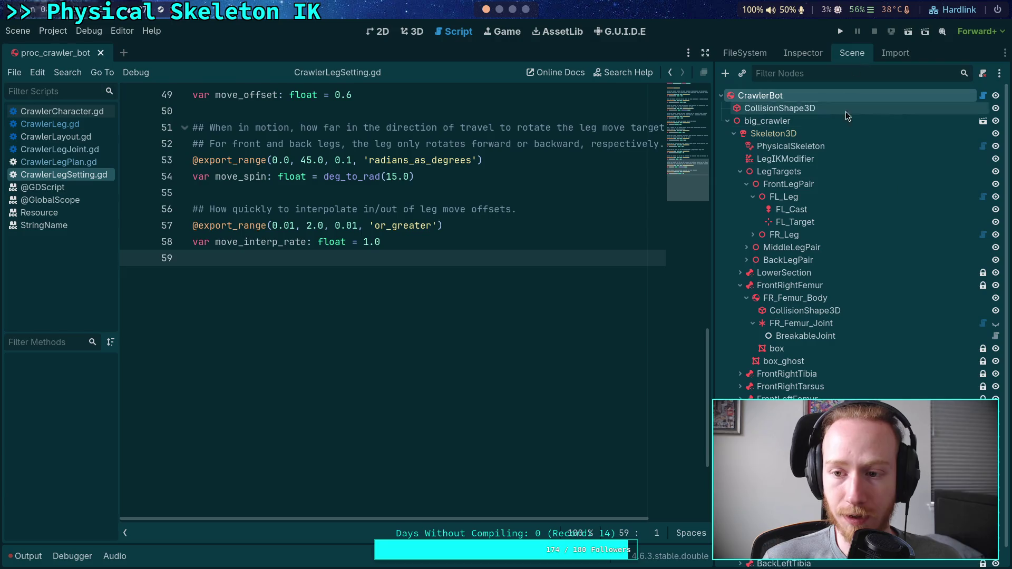
pyautogui.click(786, 61)
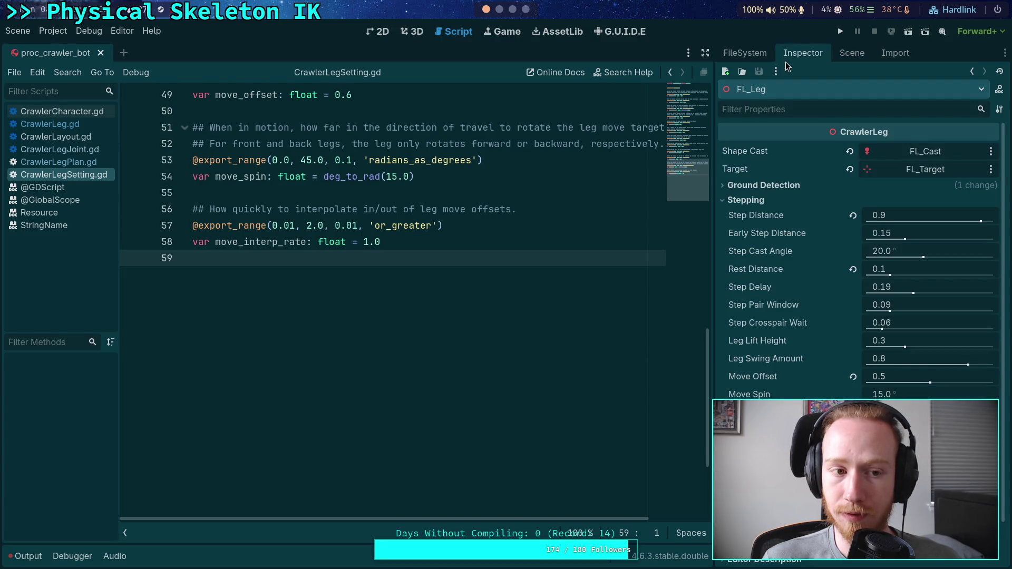
pyautogui.click(72, 124)
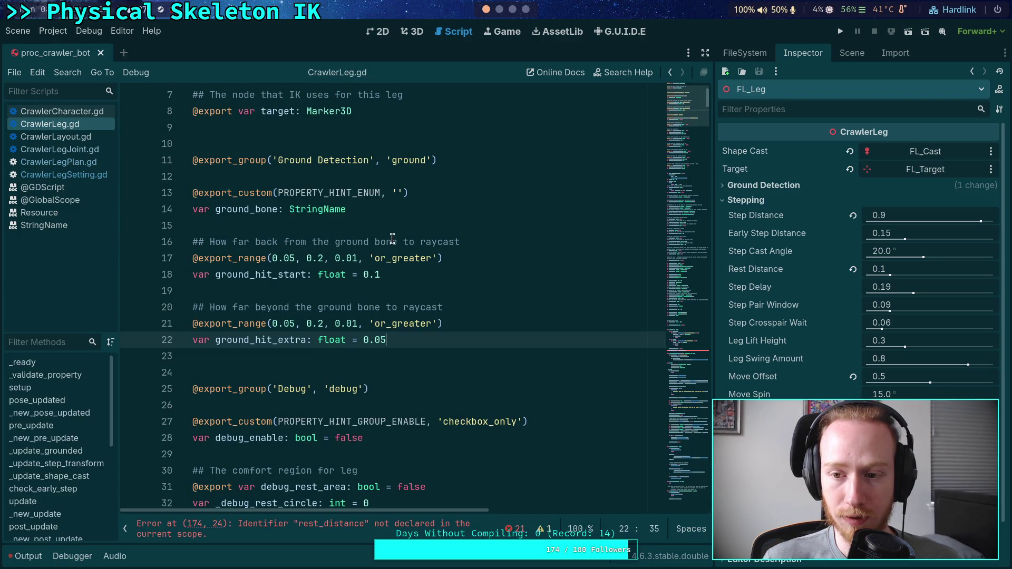
pyautogui.scroll(2, 393, 239)
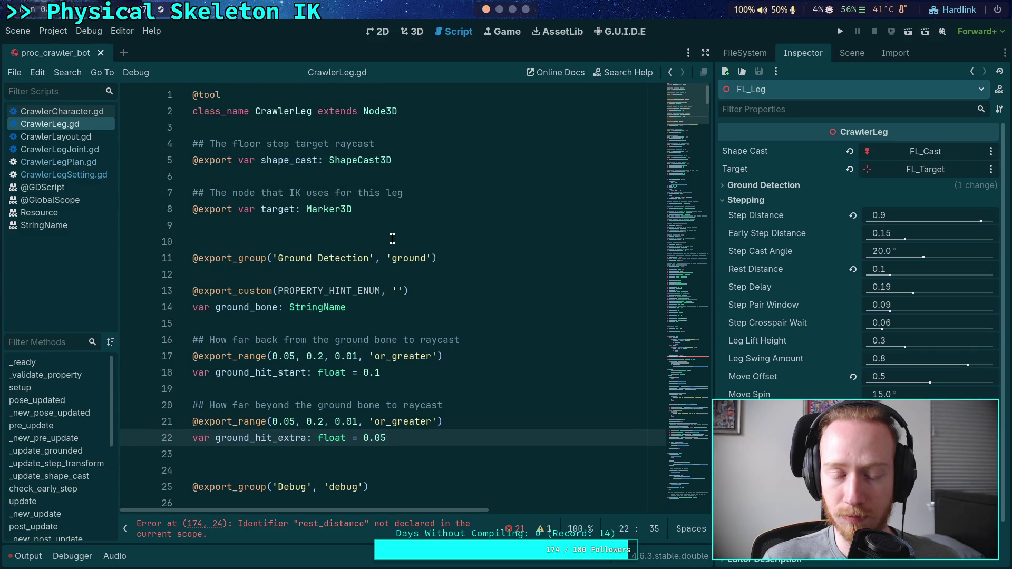
pyautogui.scroll(-5, 393, 239)
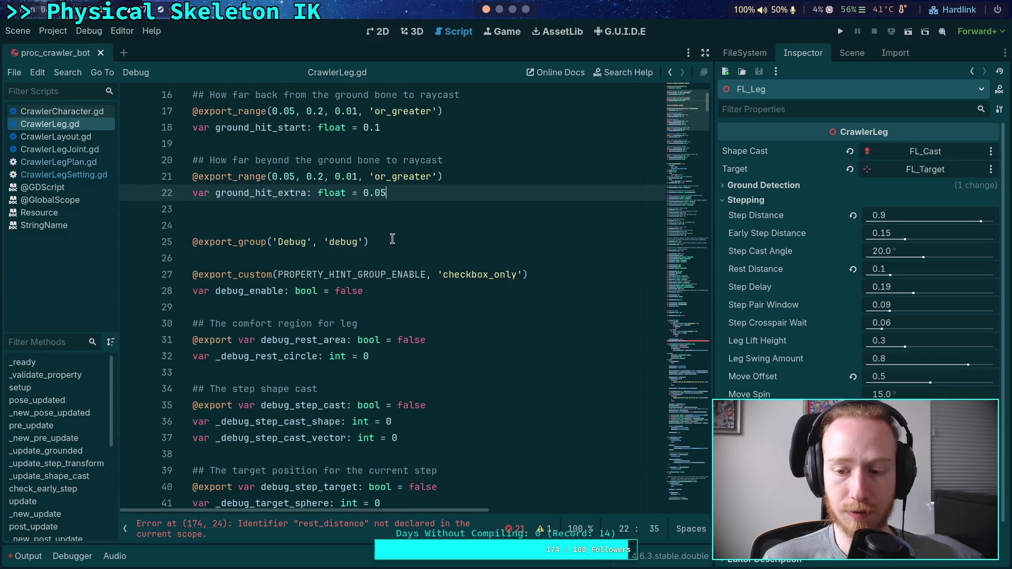
pyautogui.scroll(-5, 393, 239)
pyautogui.scroll(10, 415, 315)
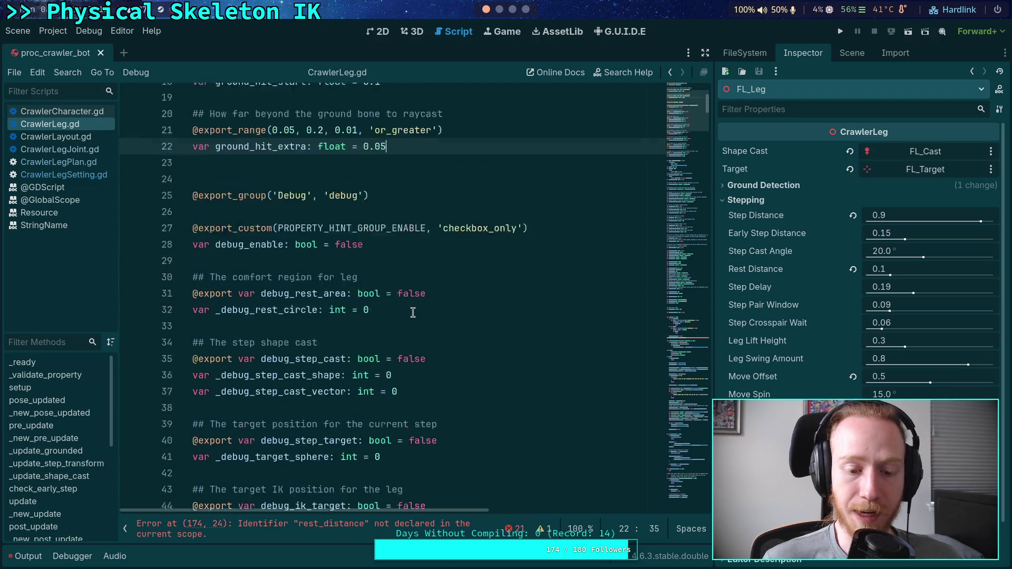
pyautogui.scroll(-2, 415, 314)
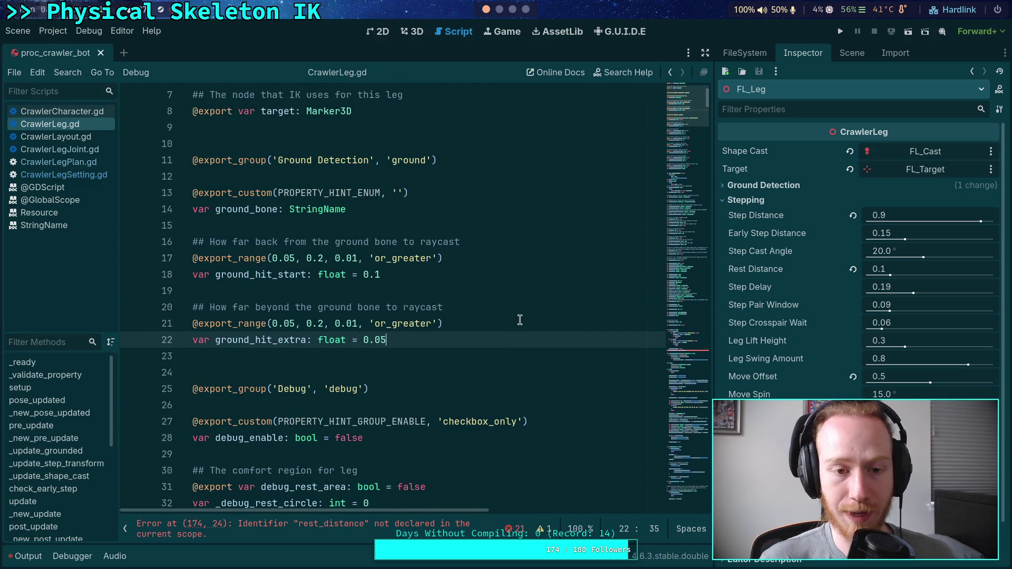
pyautogui.press('Return')
pyautogui.press('Return')
pyautogui.press('Return')
pyautogui.write('@')
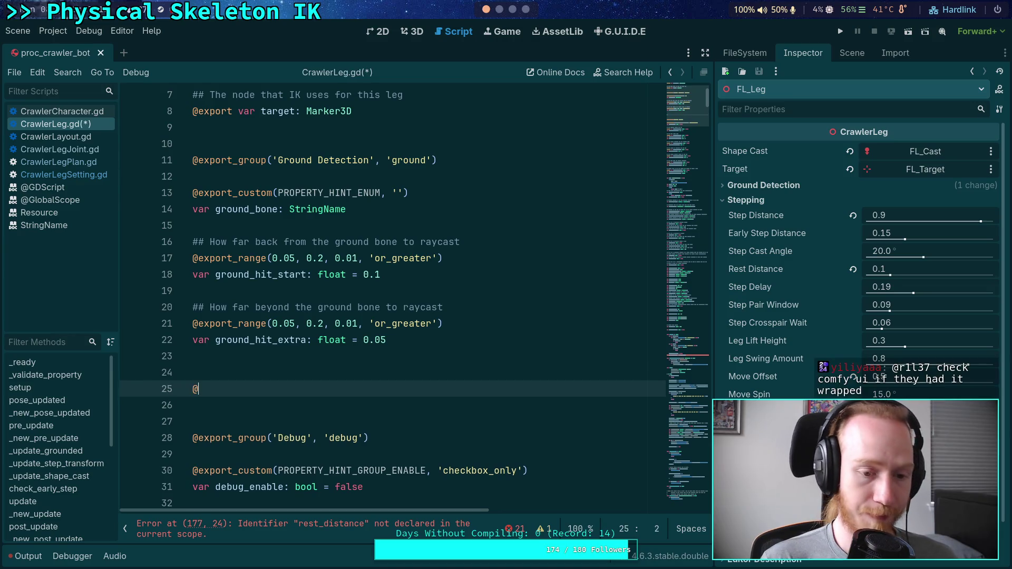
pyautogui.press('BackSpace')
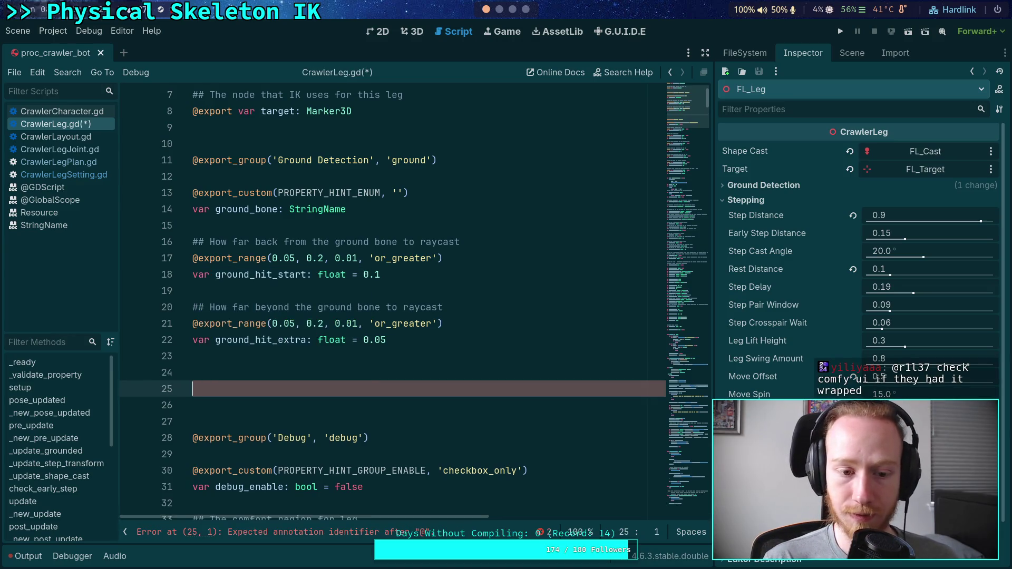
pyautogui.write('@e')
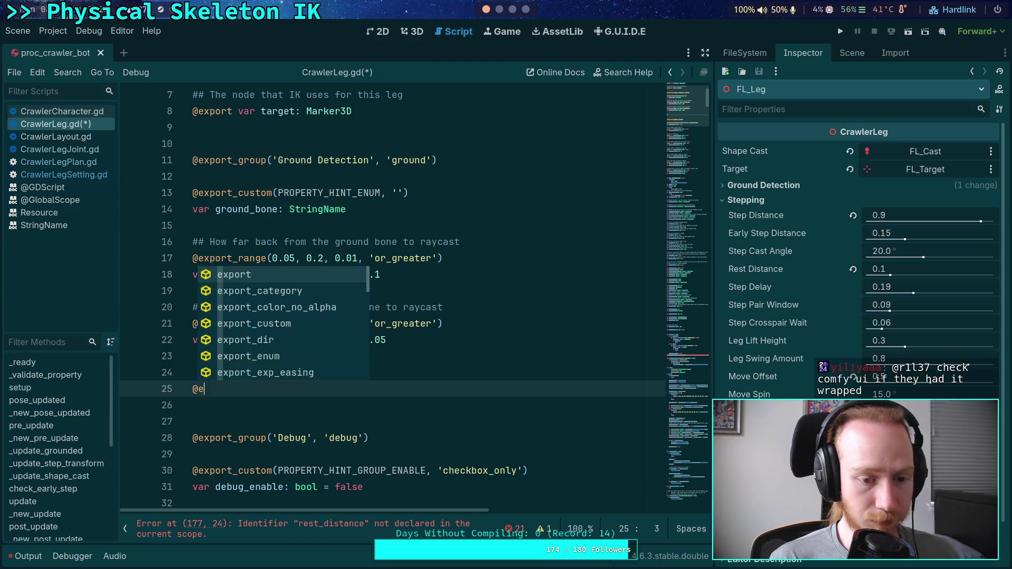
pyautogui.write('xport var setting: ')
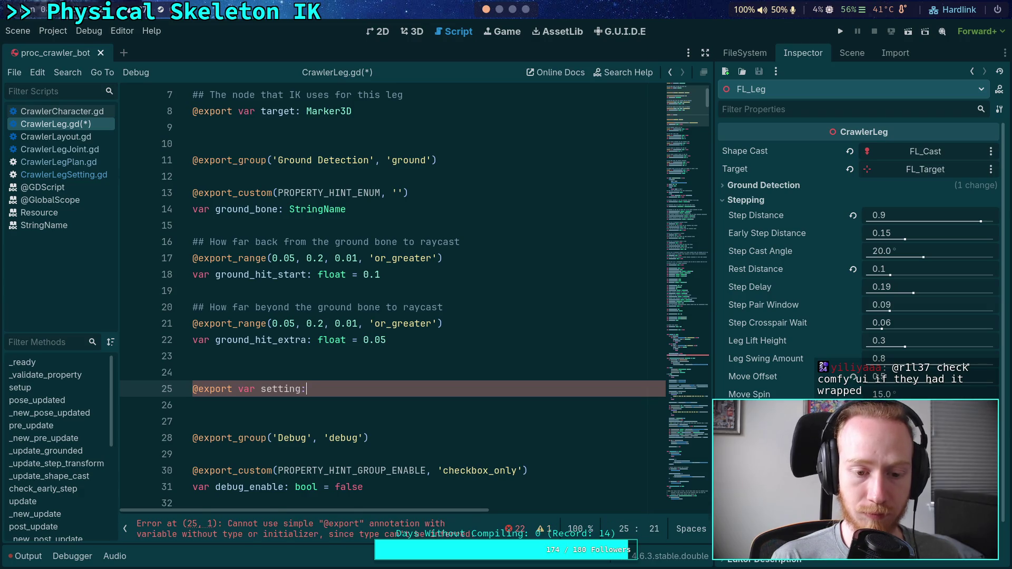
pyautogui.write('CrawlerLec')
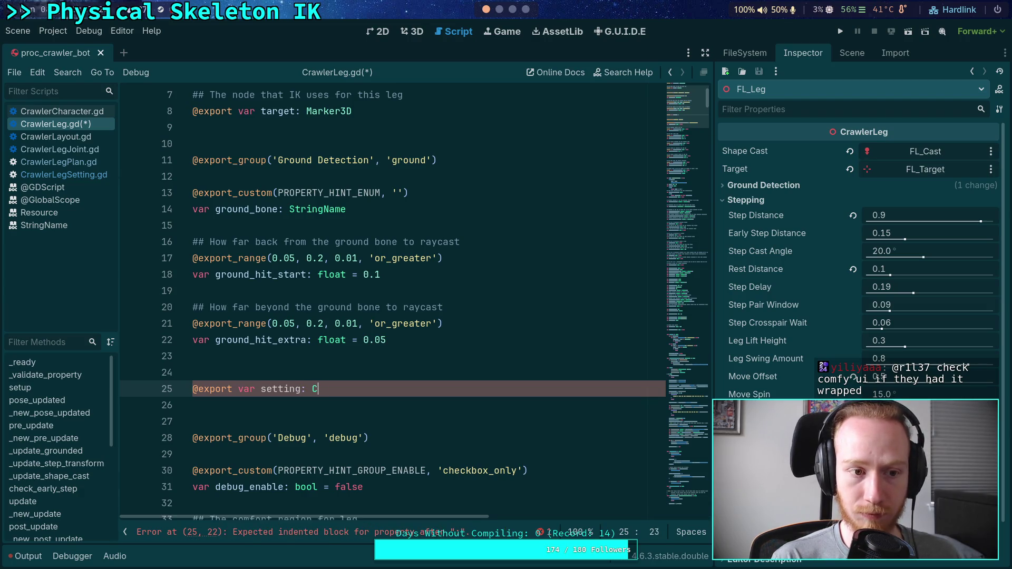
pyautogui.press('BackSpace')
pyautogui.write('g')
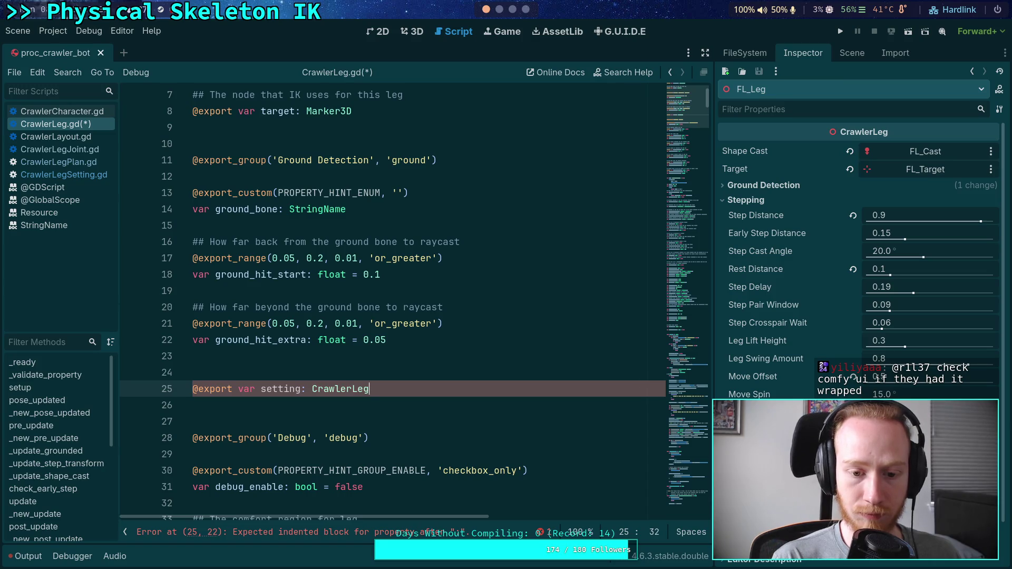
pyautogui.write('S')
pyautogui.press('Return')
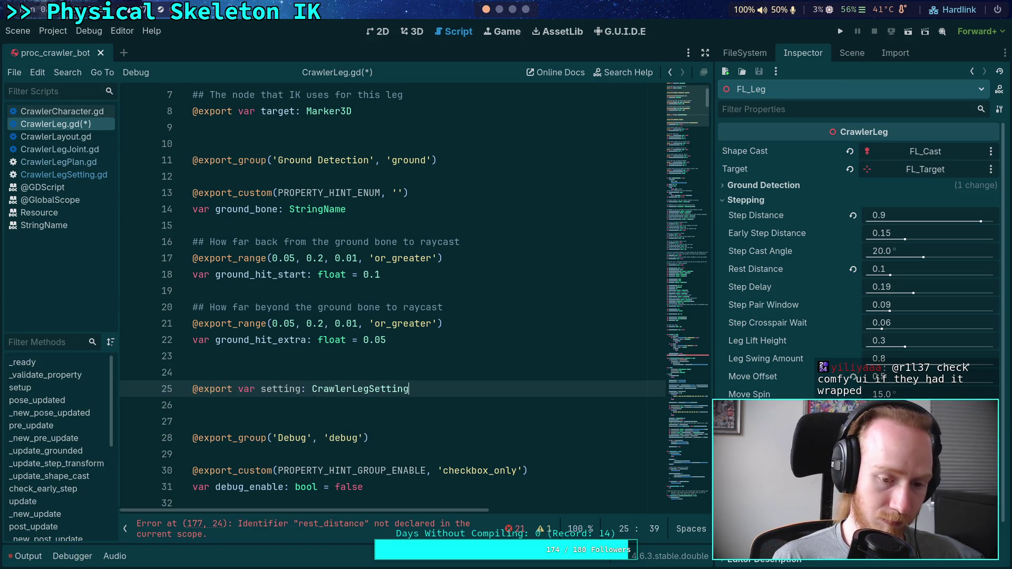
pyautogui.click(63, 174)
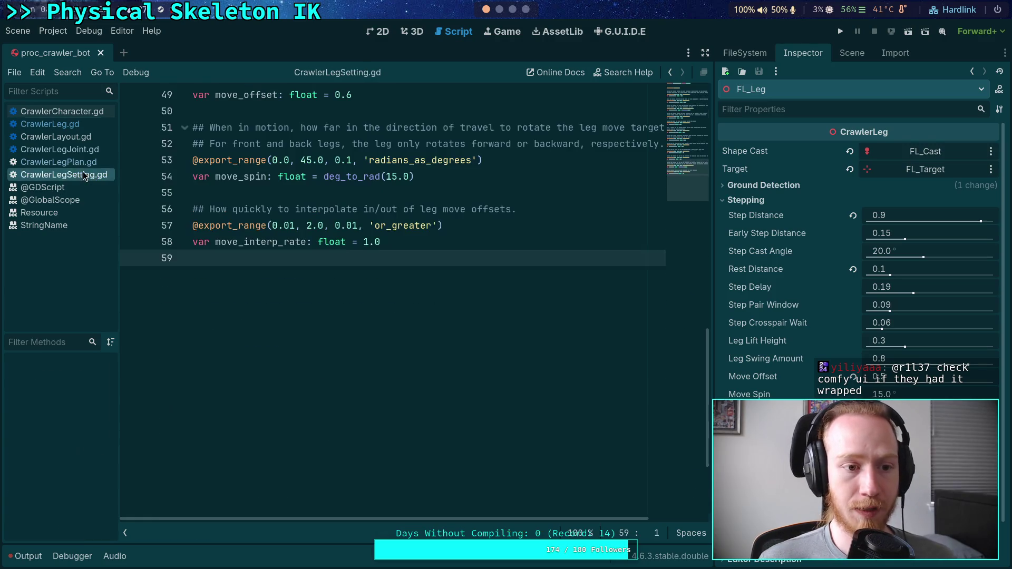
# Step: Search CrawlerLeg.gd for step_distance and prefix its use on line 289 with 'setting.'
pyautogui.scroll(15, 266, 172)
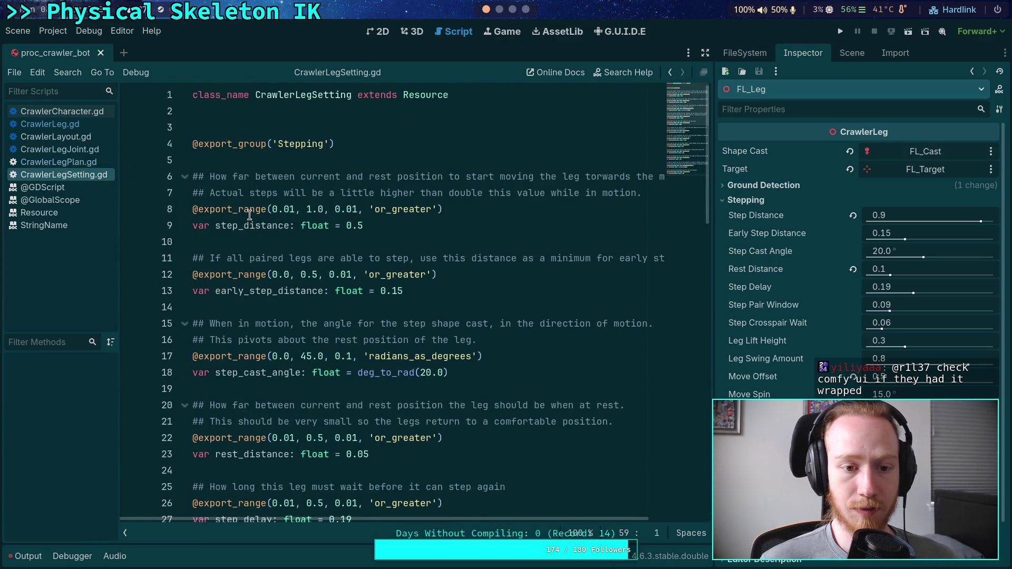
pyautogui.doubleClick(247, 226)
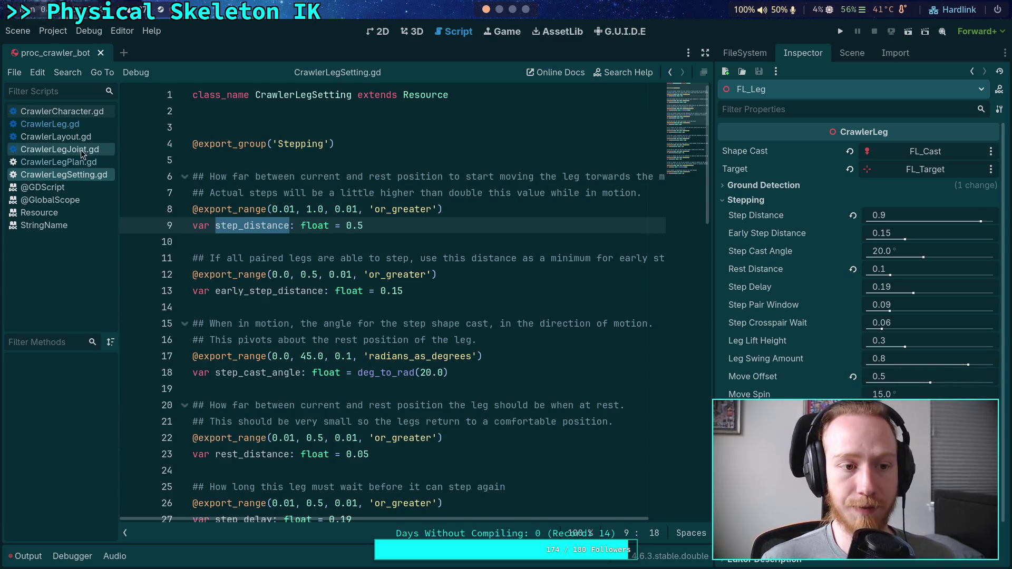
pyautogui.hotkey('ctrl', 'f')
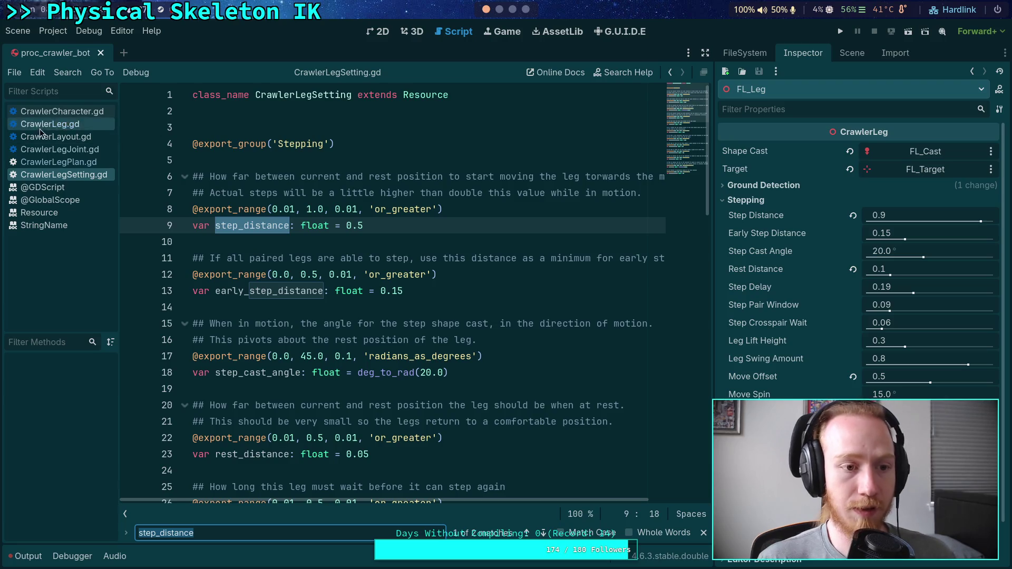
pyautogui.click(85, 126)
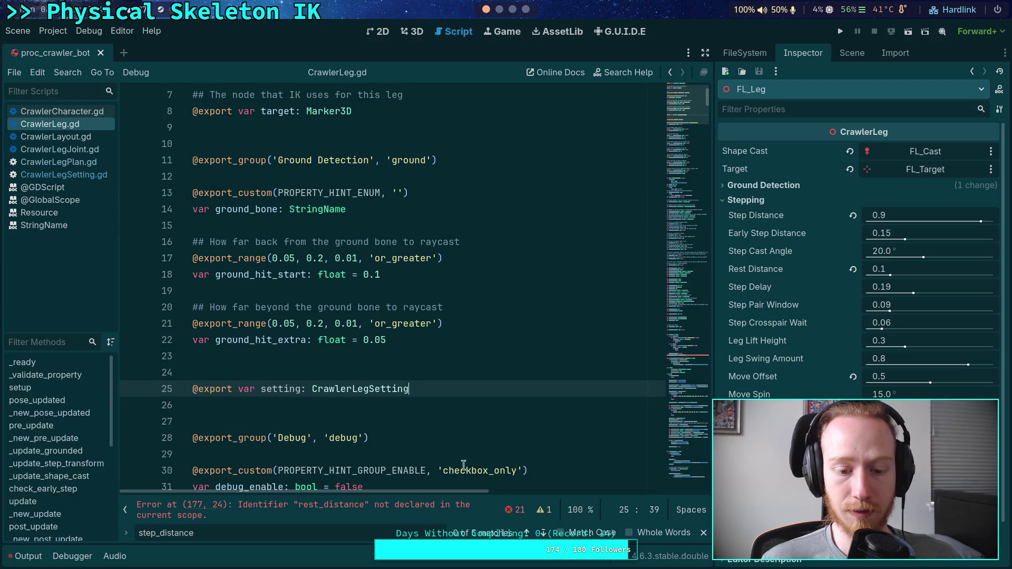
pyautogui.press('F3')
pyautogui.click(517, 291)
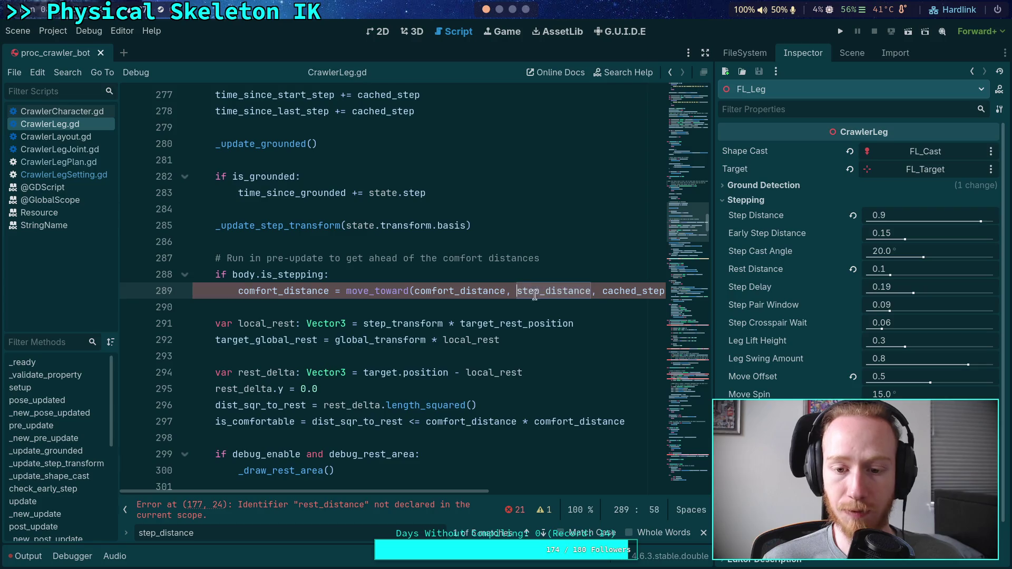
pyautogui.write('setting.s')
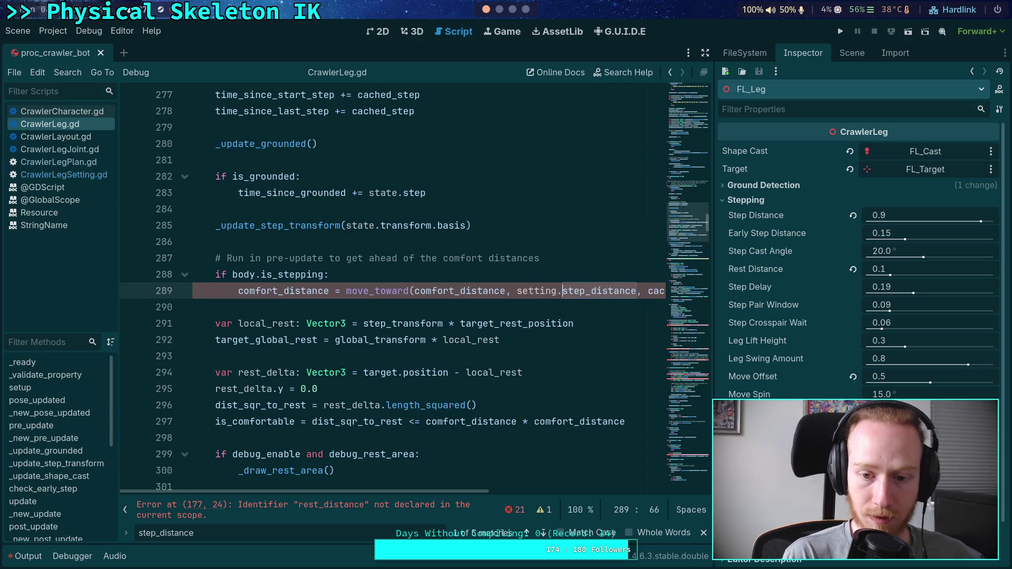
# Step: Prefix the step_distance uses on lines 436 and 498 with 'setting.' and check the remaining matches
pyautogui.press('Escape')
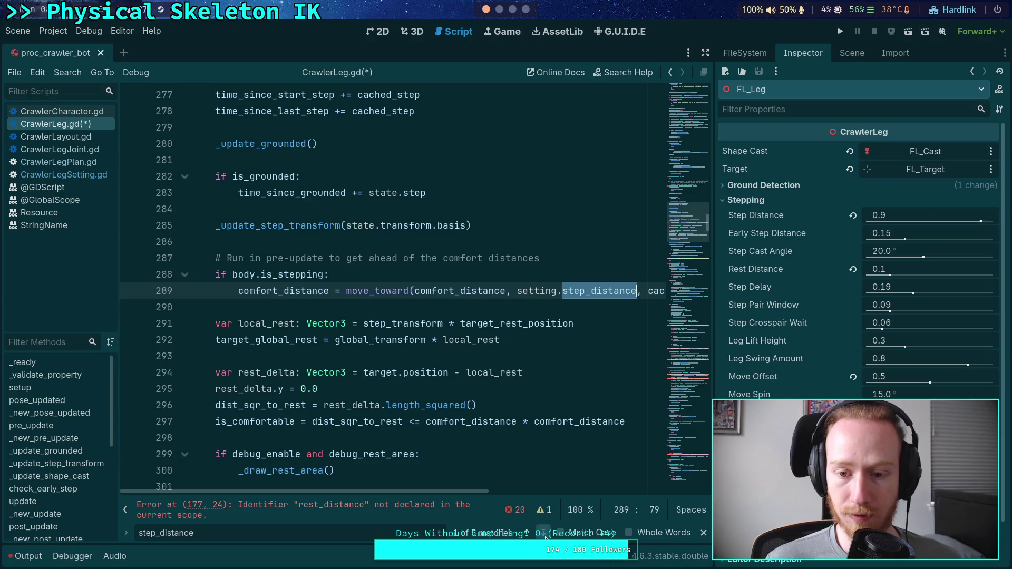
pyautogui.click(544, 533)
pyautogui.click(440, 291)
pyautogui.write('setting.step_distance, (body.ground_dir')
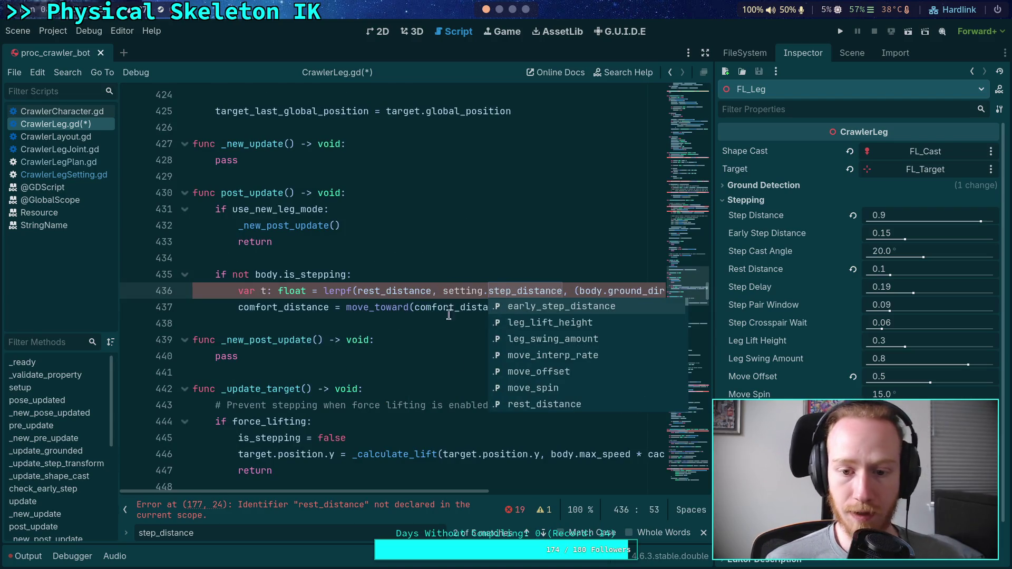
pyautogui.click(544, 534)
pyautogui.click(543, 533)
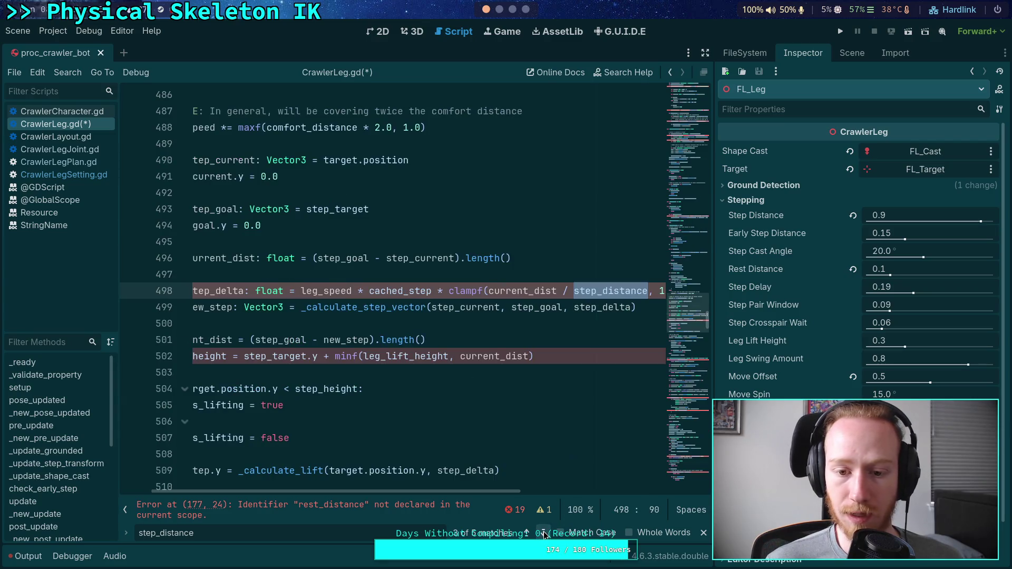
pyautogui.write('setting.s')
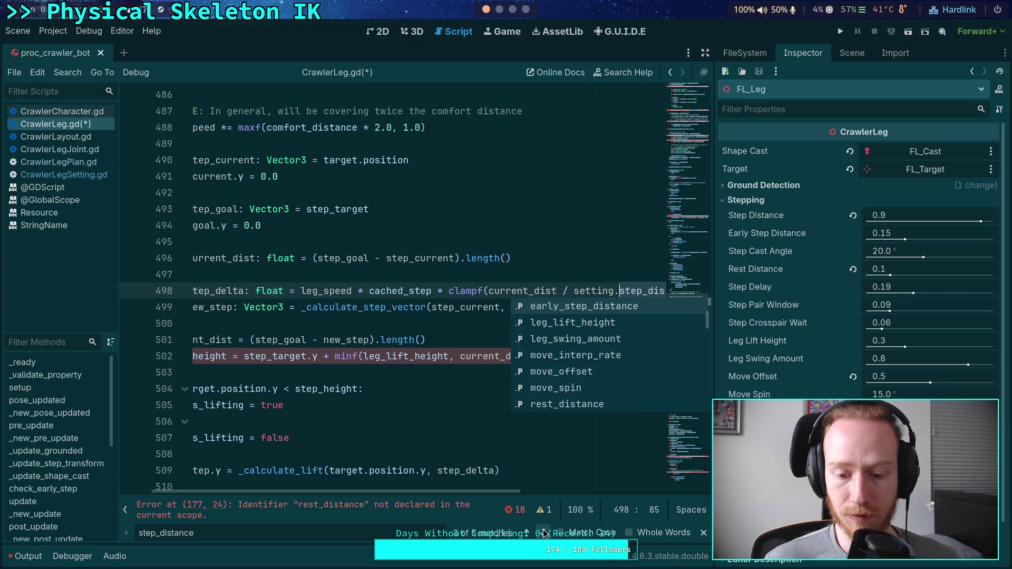
pyautogui.press('Escape')
pyautogui.press('F3')
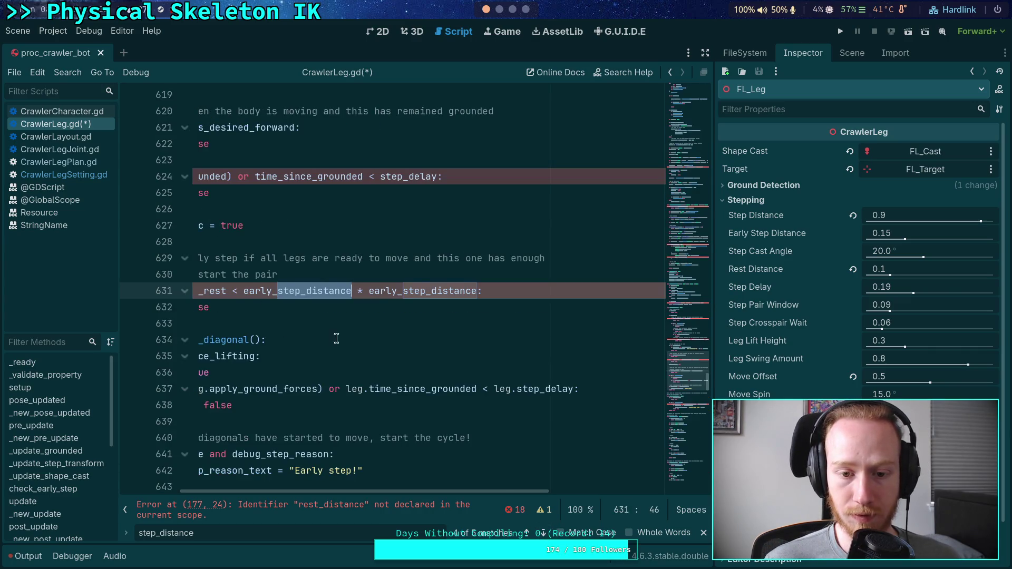
pyautogui.click(543, 533)
pyautogui.click(543, 534)
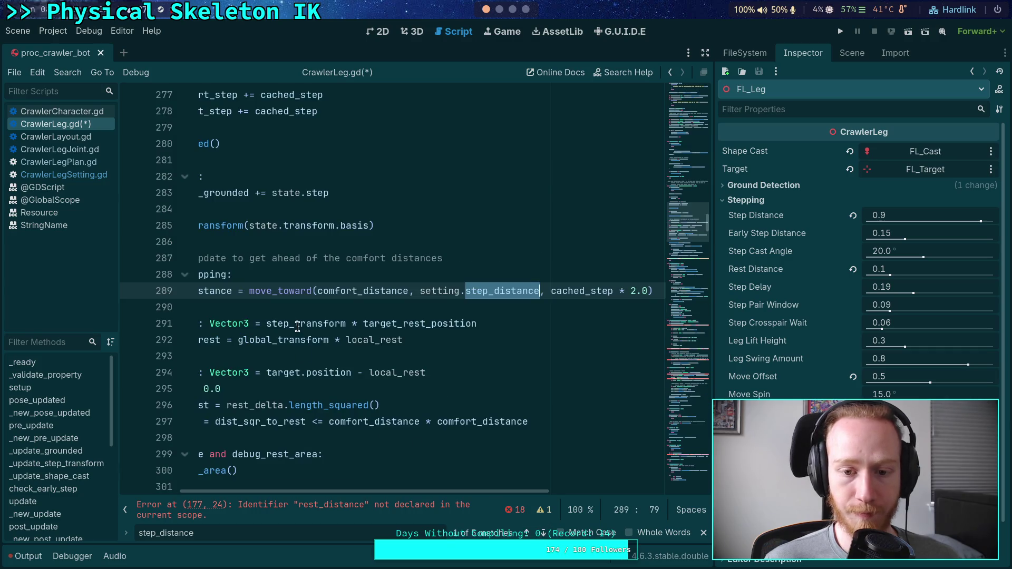
# Step: Prefix both early_step_distance uses on line 631 with 'setting.'
pyautogui.click(79, 176)
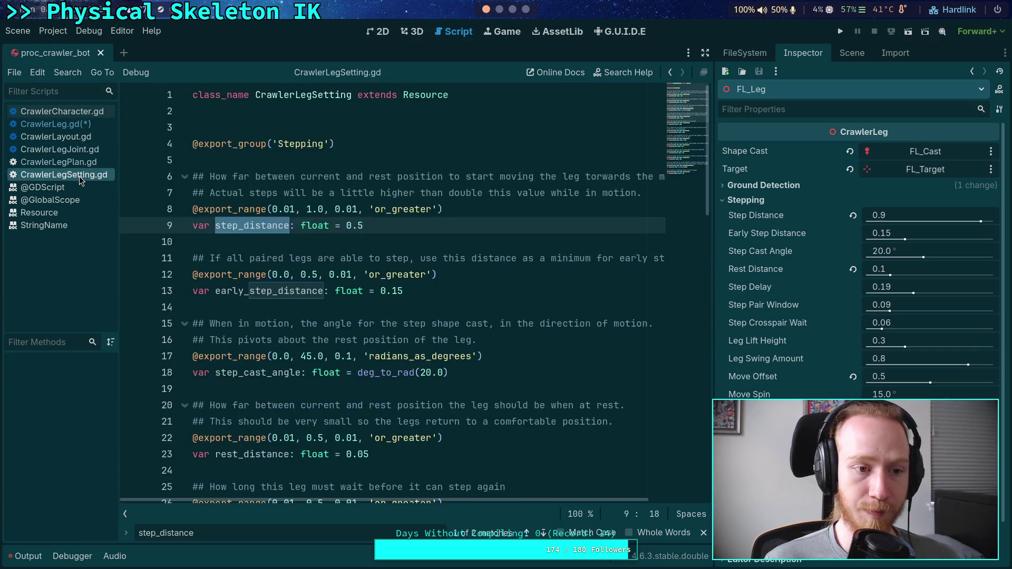
pyautogui.doubleClick(292, 288)
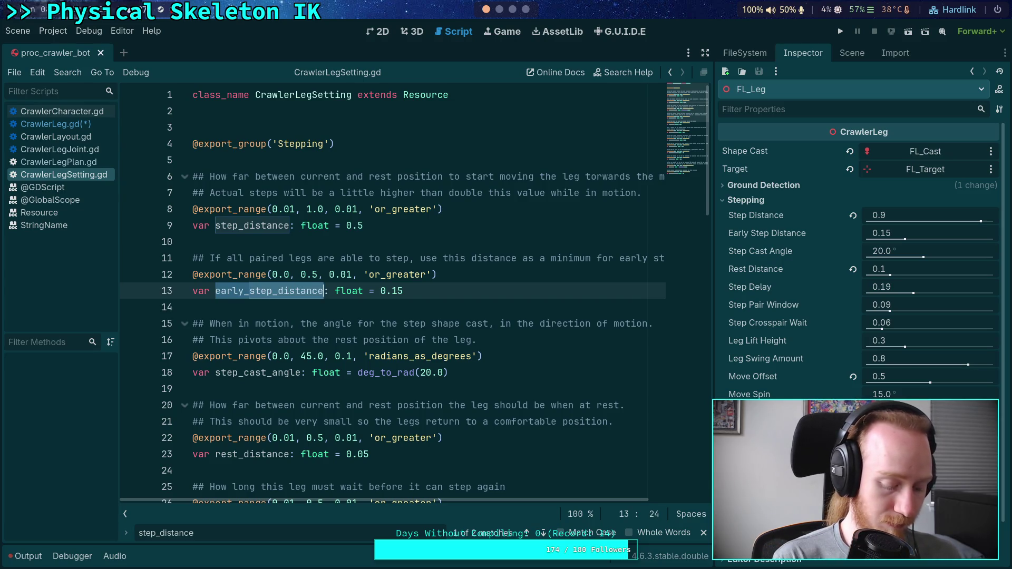
pyautogui.hotkey('ctrl', 'f')
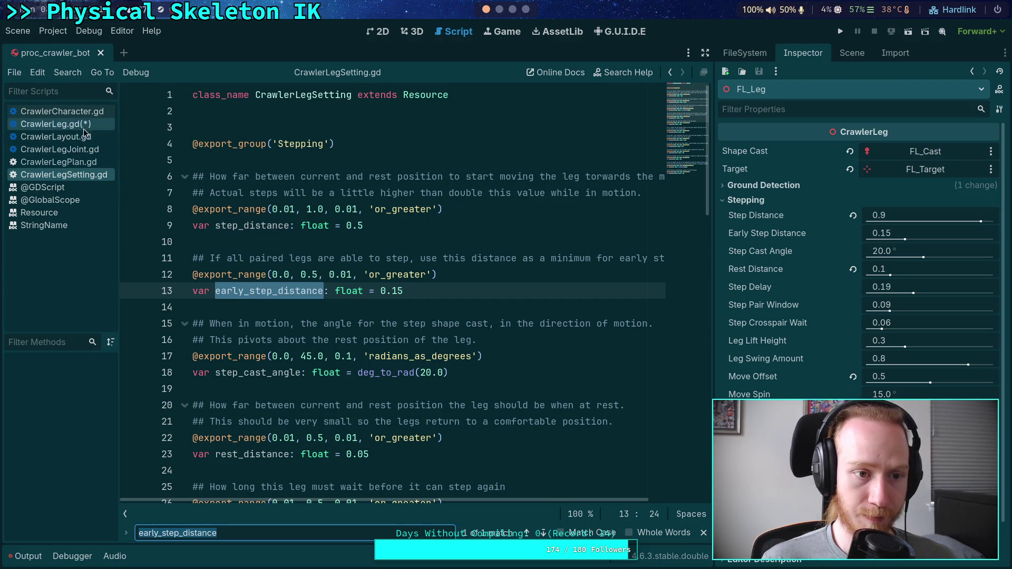
pyautogui.click(56, 124)
pyautogui.click(544, 533)
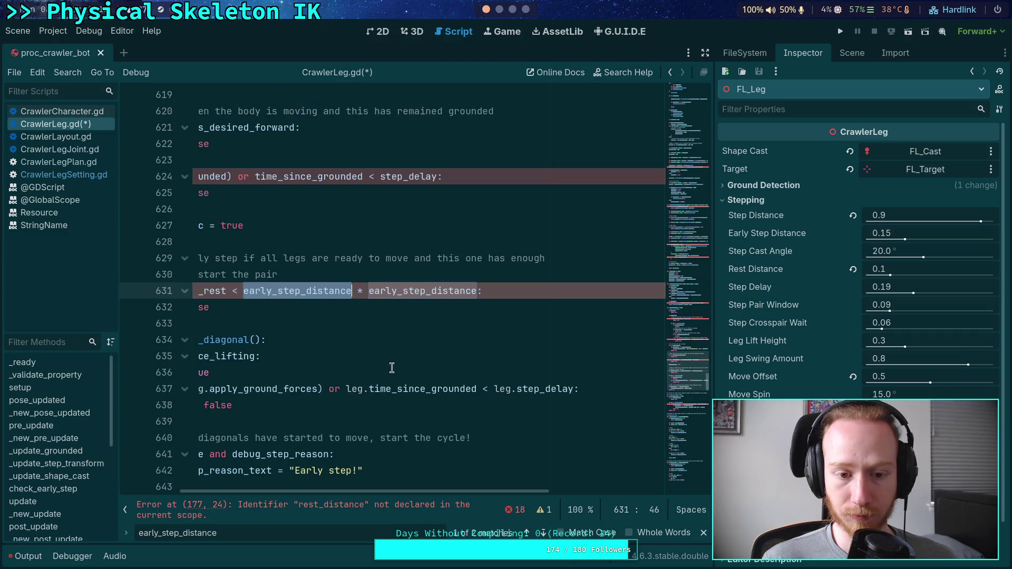
pyautogui.write('setting.')
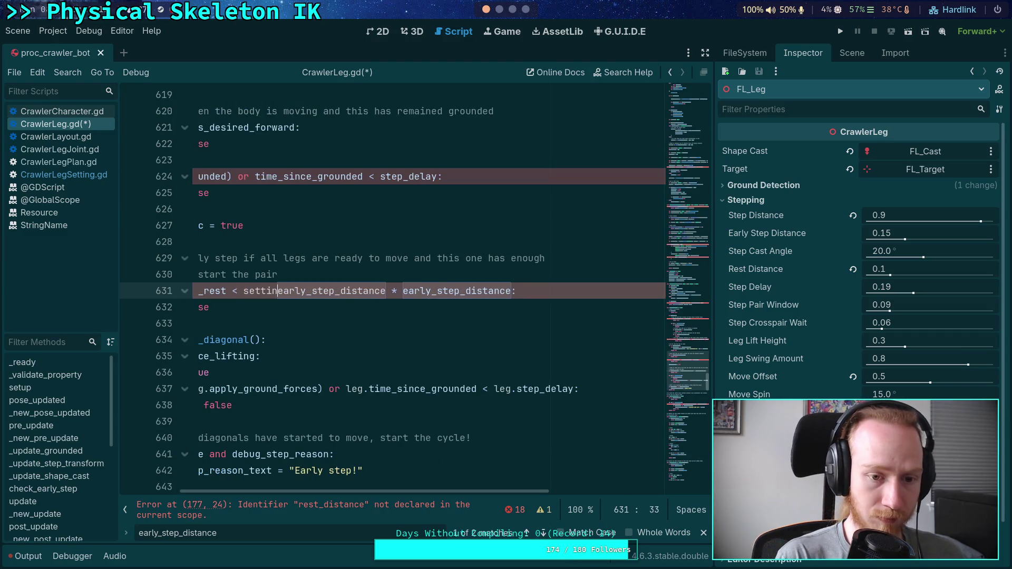
pyautogui.click(416, 291)
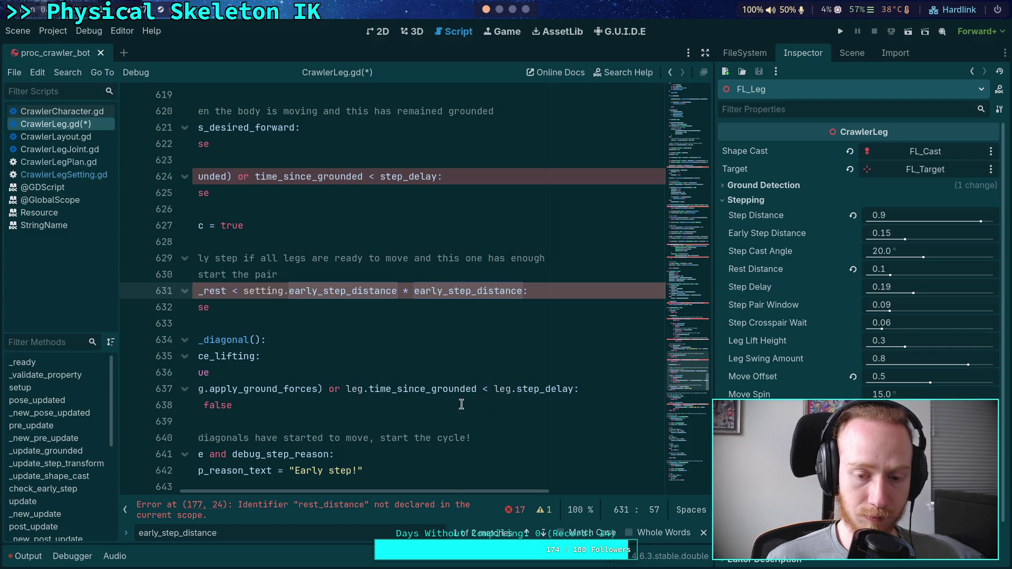
pyautogui.hscroll(-3, 455, 491)
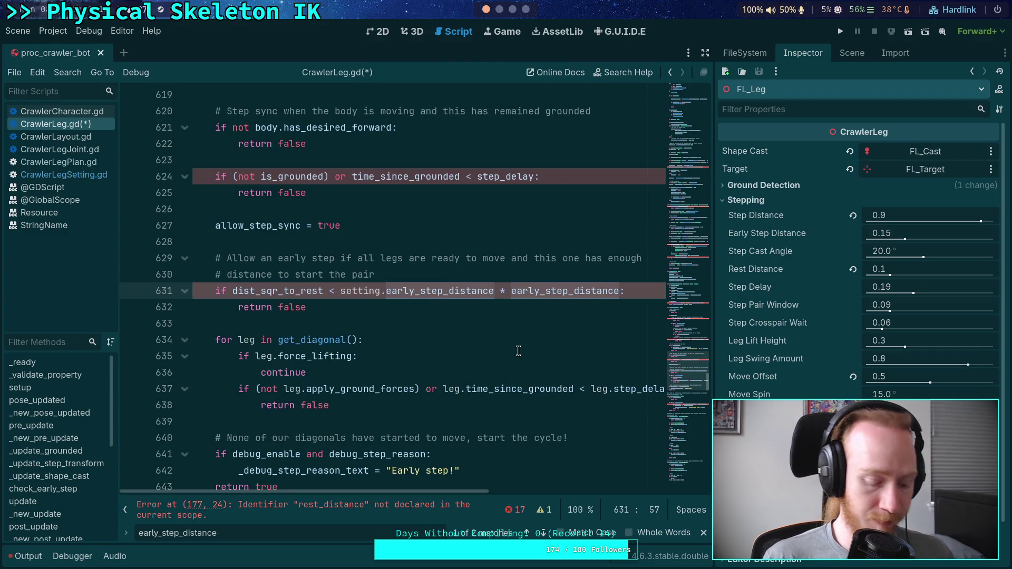
pyautogui.write('setting.')
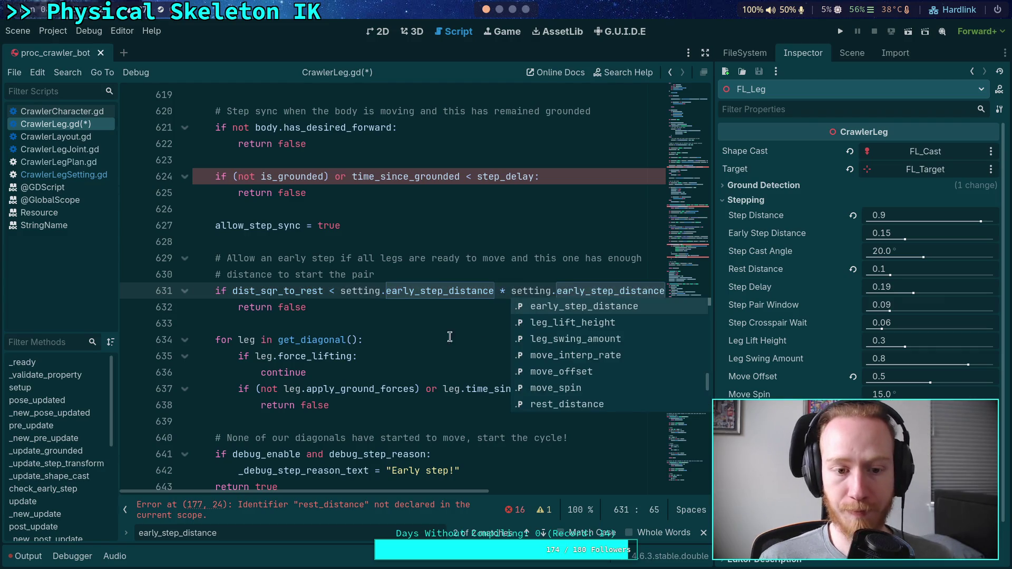
pyautogui.click(456, 337)
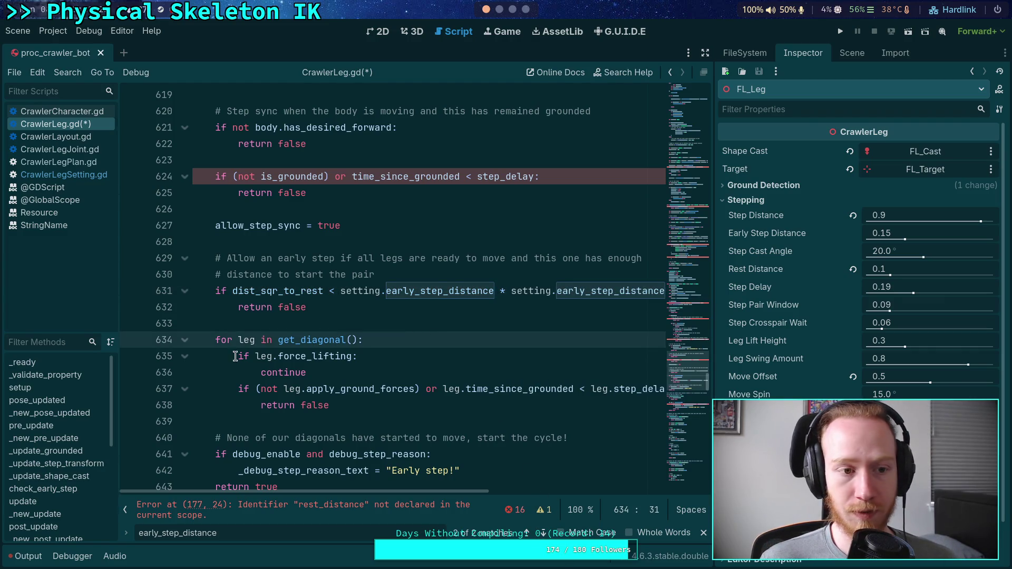
# Step: Select step_cast_angle in CrawlerLegSetting.gd and search for its uses
pyautogui.click(74, 180)
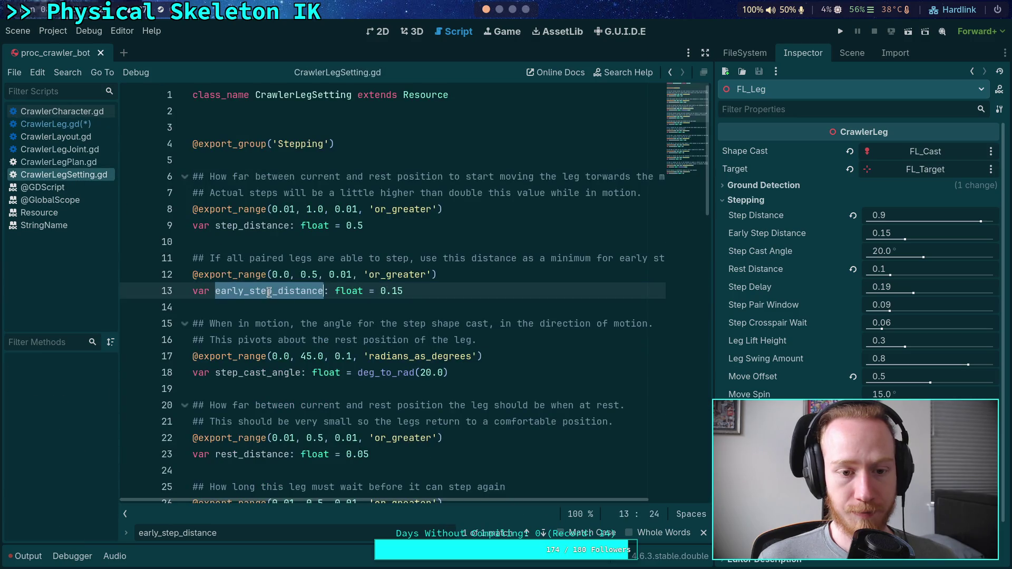
pyautogui.doubleClick(241, 373)
pyautogui.hotkey('ctrl', 'f')
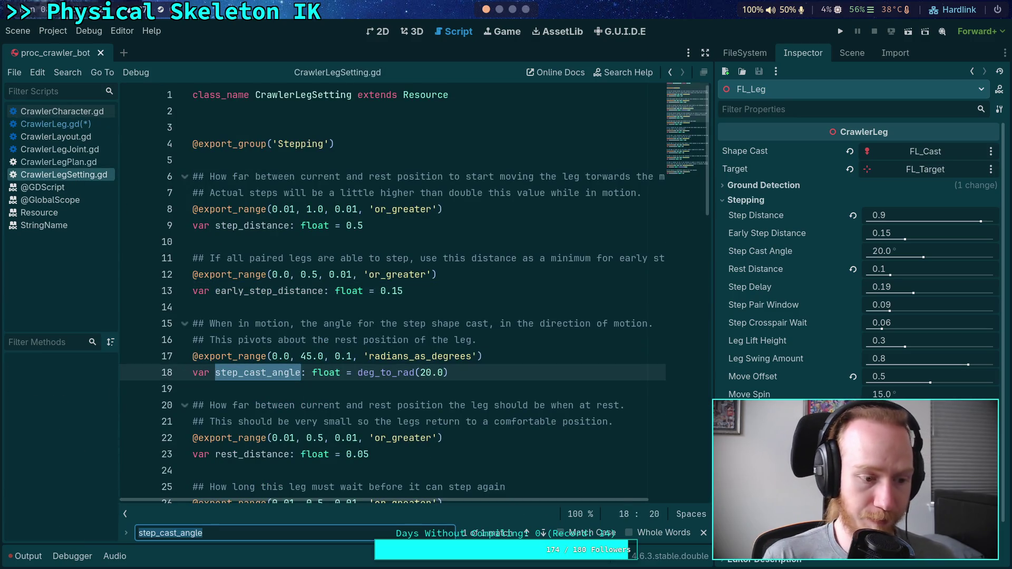
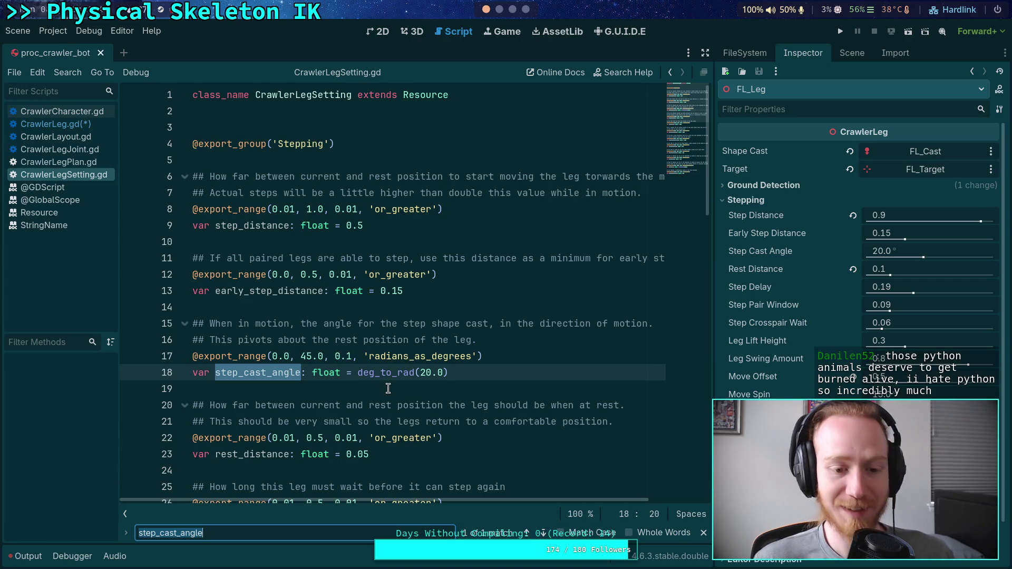
# Step: Prefix the step_cast_angle references on lines 385 and 388 with 'setting.'
pyautogui.doubleClick(286, 378)
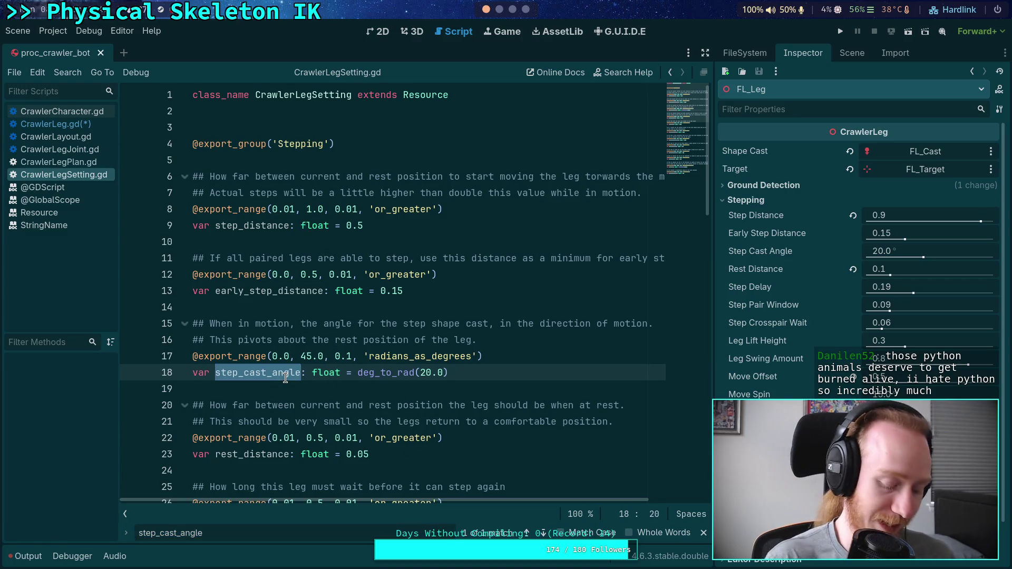
pyautogui.hotkey('ctrl', 'f')
pyautogui.click(55, 124)
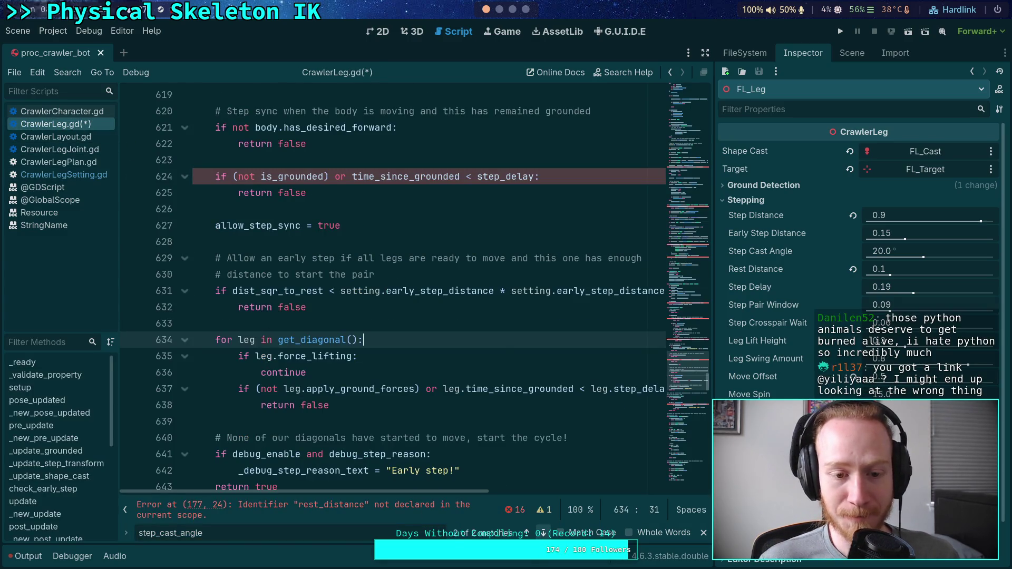
pyautogui.click(544, 533)
pyautogui.click(508, 291)
pyautogui.write('setting.step_cast_angle):')
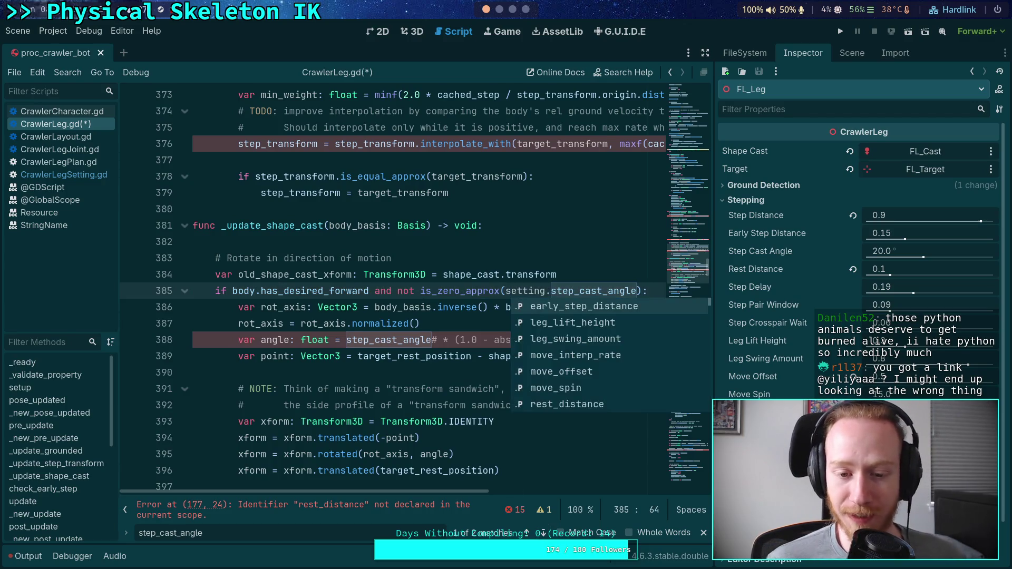
pyautogui.click(346, 340)
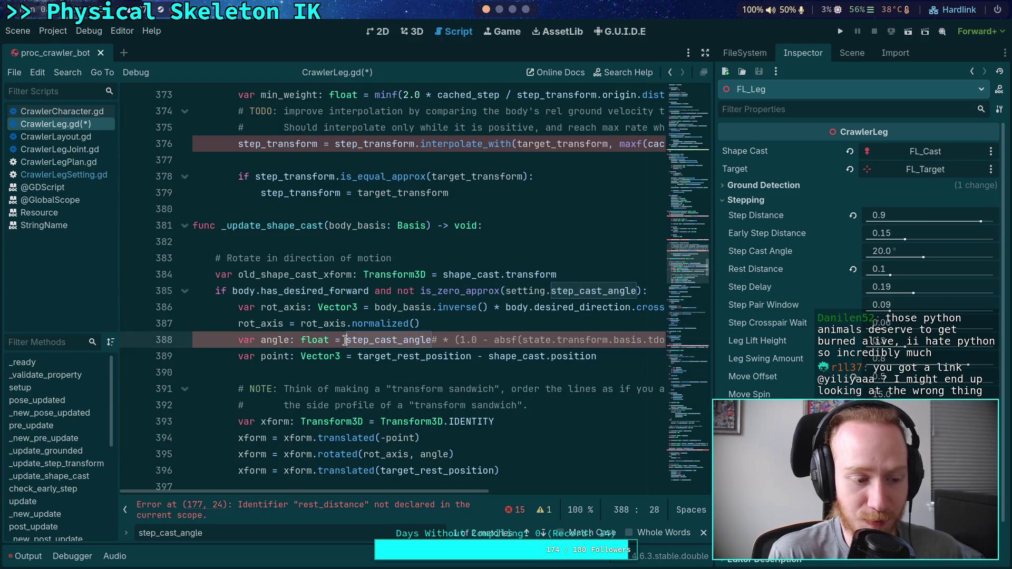
pyautogui.write('setting.')
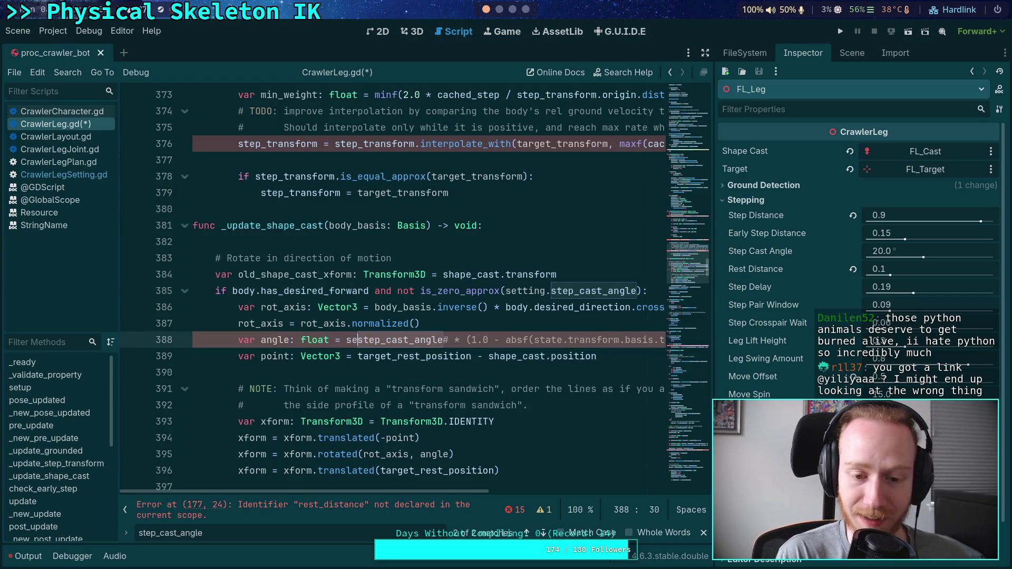
pyautogui.click(422, 340)
pyautogui.click(540, 535)
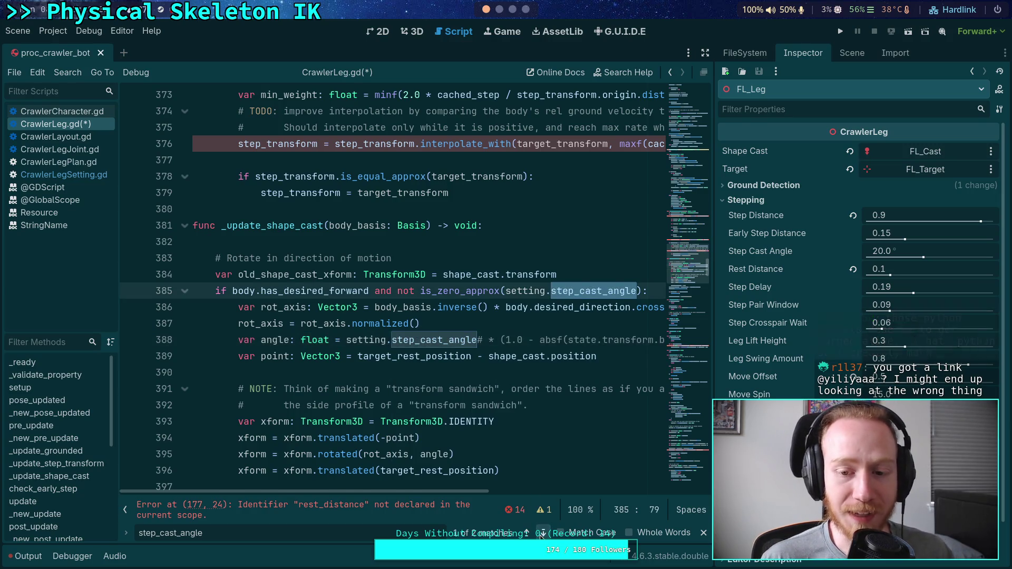
# Step: Find rest_distance and prefix its use on line 177 with 'setting.'
pyautogui.click(85, 175)
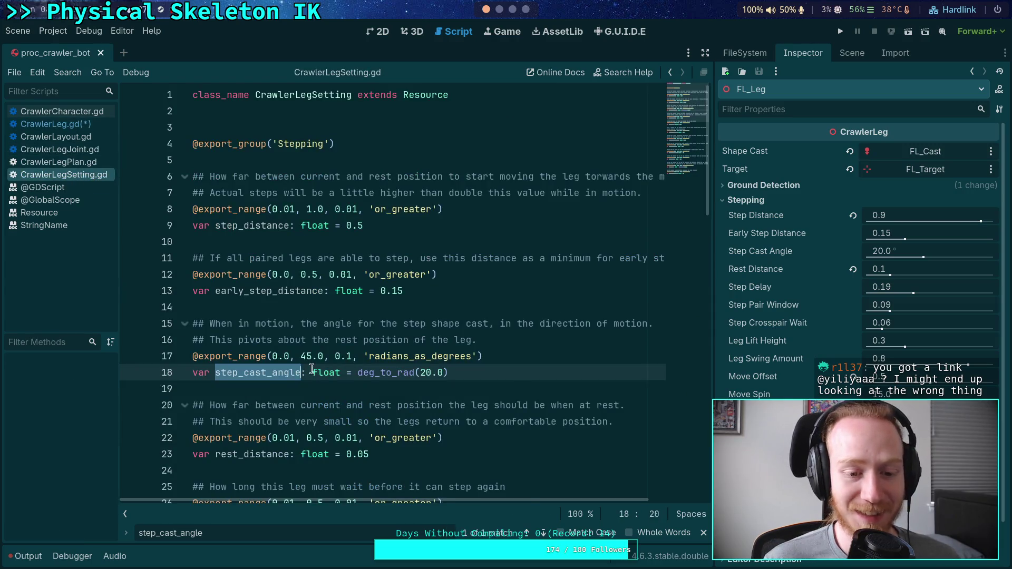
pyautogui.scroll(-2, 239, 361)
pyautogui.doubleClick(239, 361)
pyautogui.hotkey('ctrl', 'f')
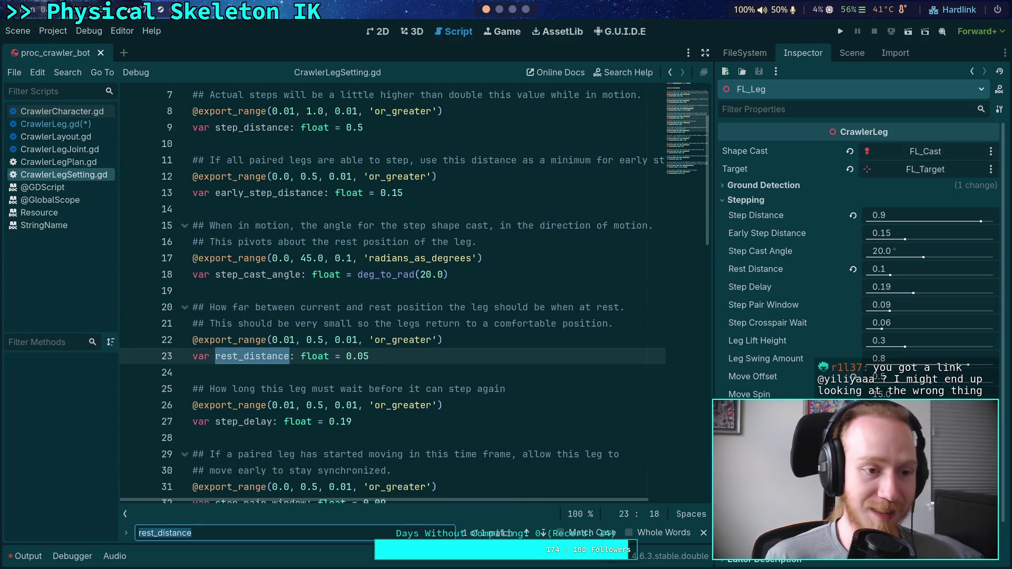
pyautogui.click(56, 124)
pyautogui.click(527, 532)
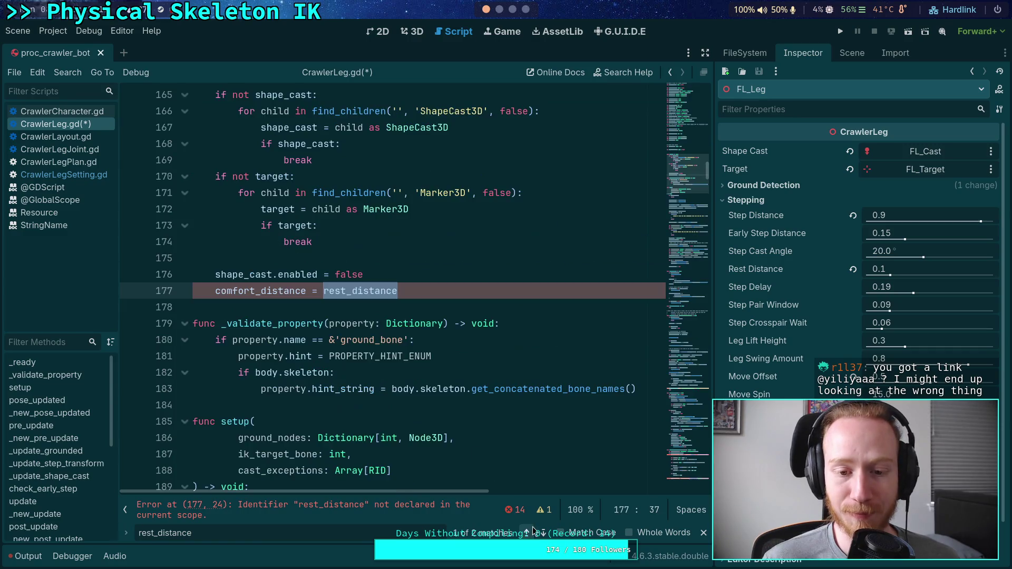
pyautogui.click(323, 293)
pyautogui.write('step_distance')
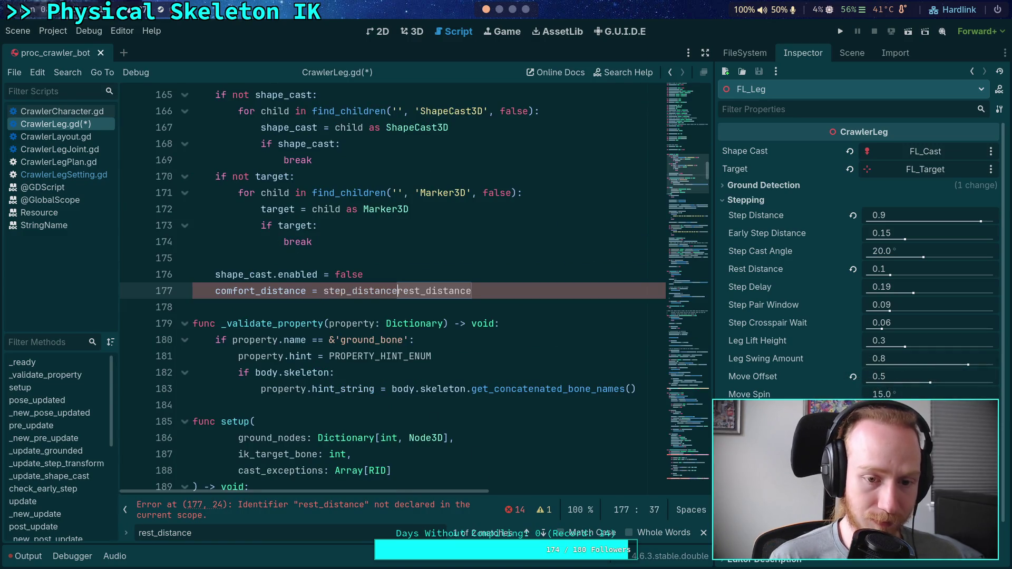
pyautogui.hotkey('ctrl', 'z')
pyautogui.write('setting.')
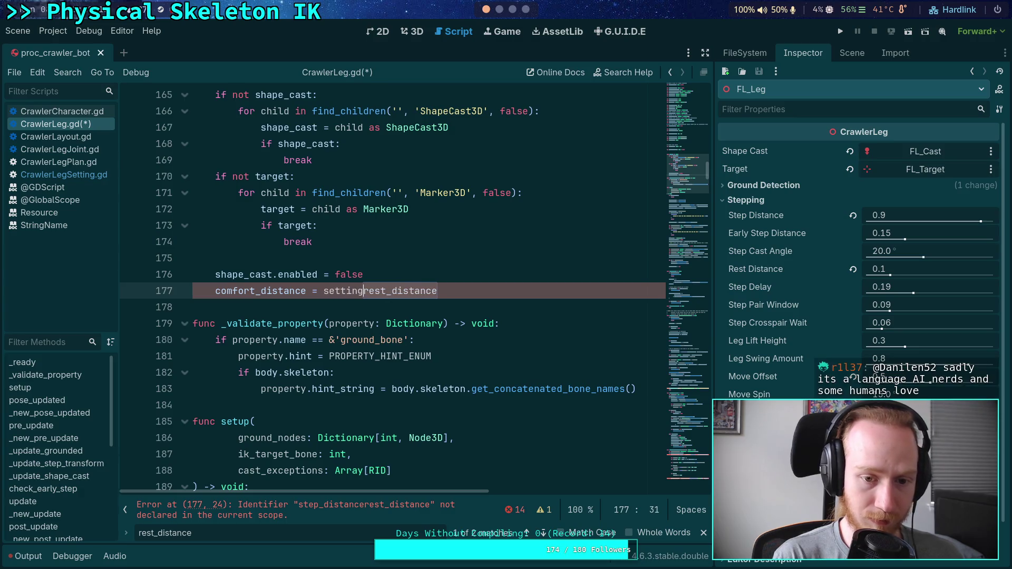
# Step: Prefix the rest_distance use on line 436 with 'setting.' and check the property suggestions
pyautogui.click(544, 532)
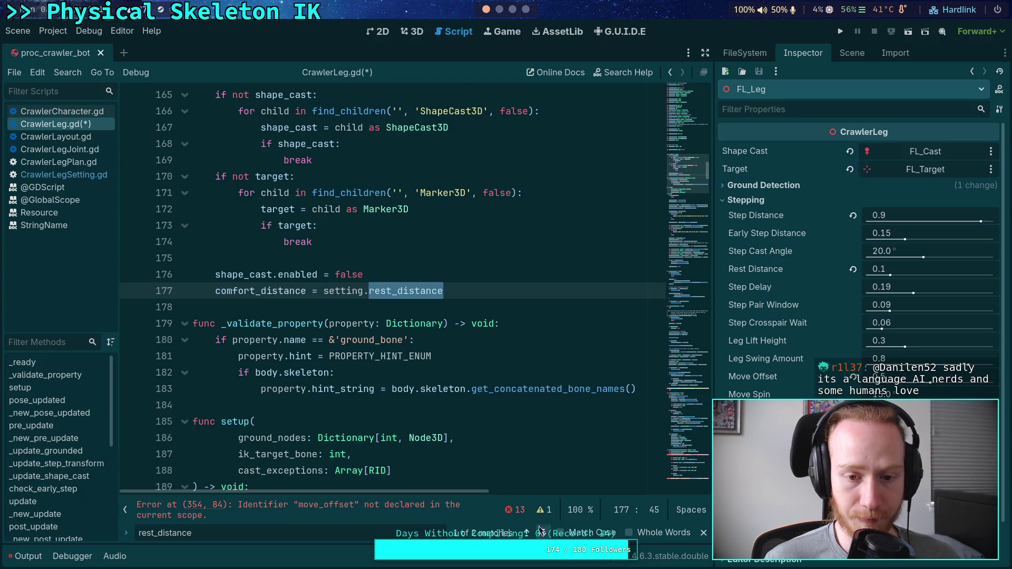
pyautogui.click(543, 533)
pyautogui.click(357, 292)
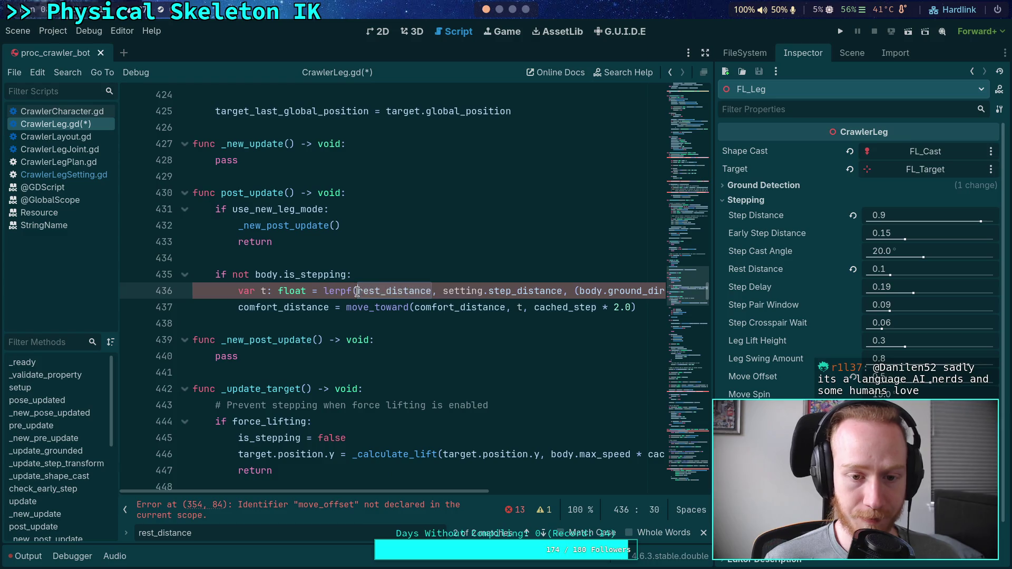
pyautogui.write('setting.')
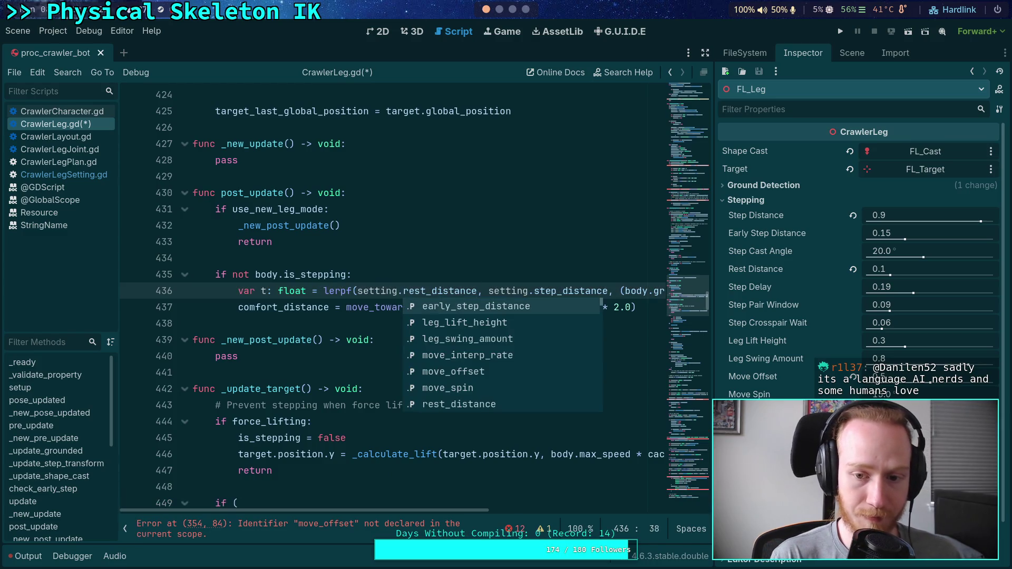
pyautogui.moveTo(403, 511)
pyautogui.mouseDown()
pyautogui.moveTo(501, 511)
pyautogui.moveTo(575, 527)
pyautogui.mouseUp()
pyautogui.hotkey('ctrl', 'space')
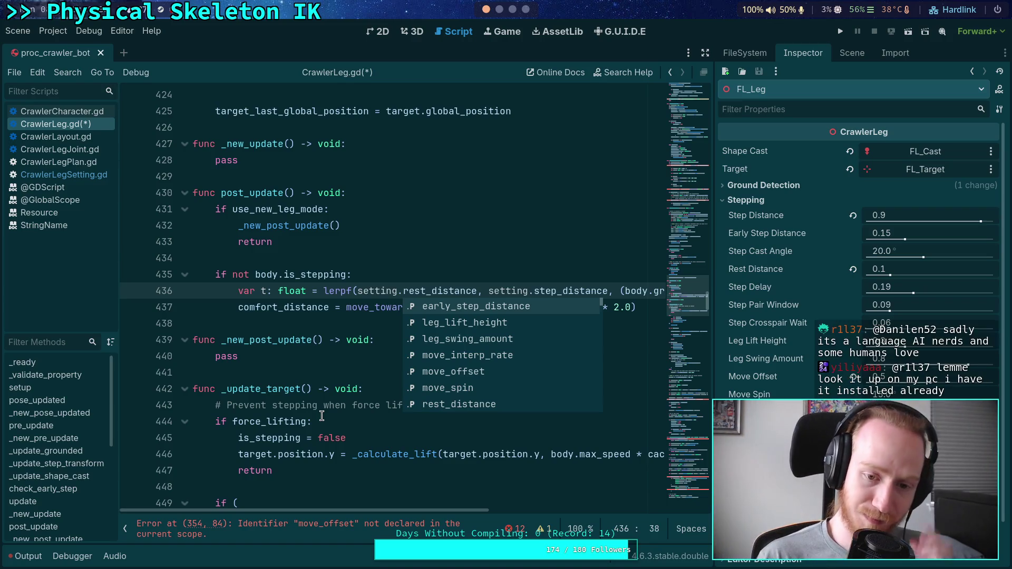
pyautogui.click(327, 324)
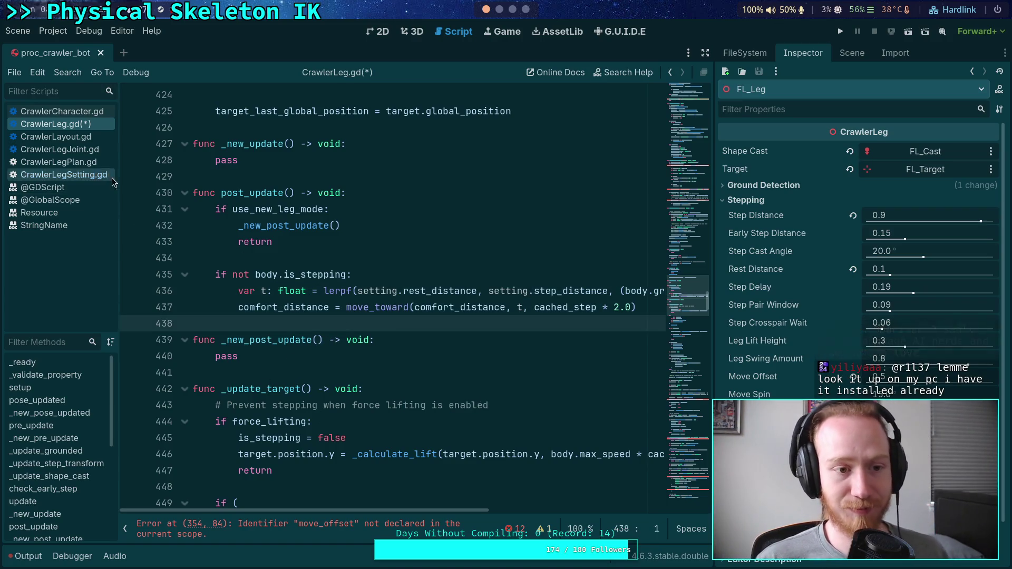
# Step: Prefix the first two step_delay uses in CrawlerLeg.gd with 'setting.'
pyautogui.click(90, 175)
pyautogui.scroll(-2, 275, 339)
pyautogui.doubleClick(243, 323)
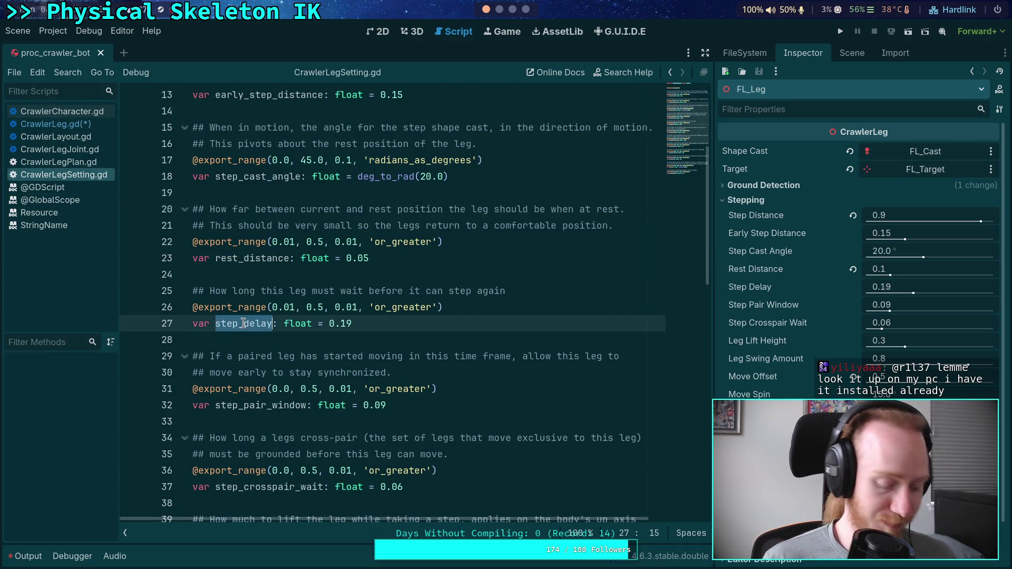
pyautogui.hotkey('ctrl', 'f')
pyautogui.click(79, 127)
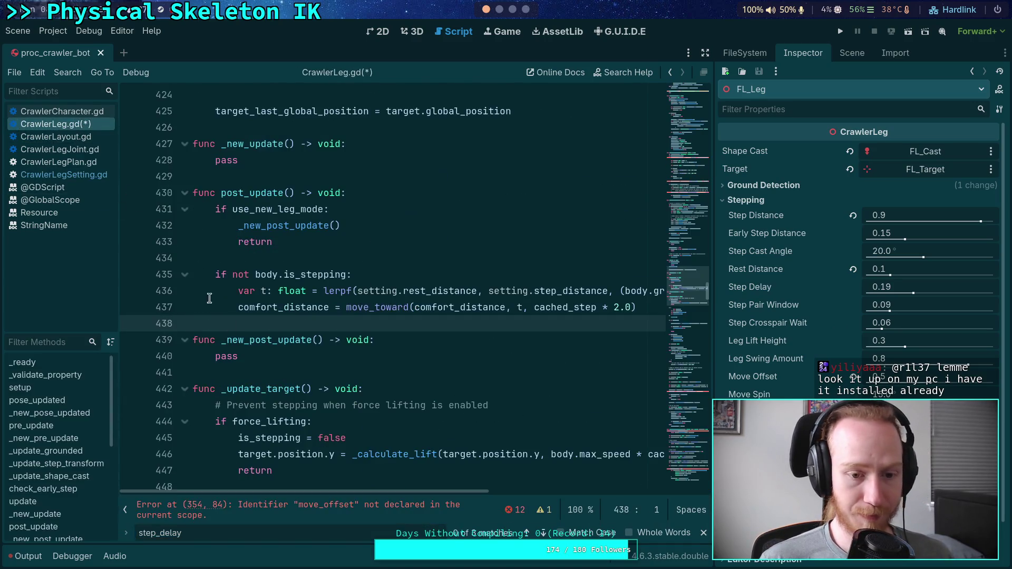
pyautogui.click(544, 533)
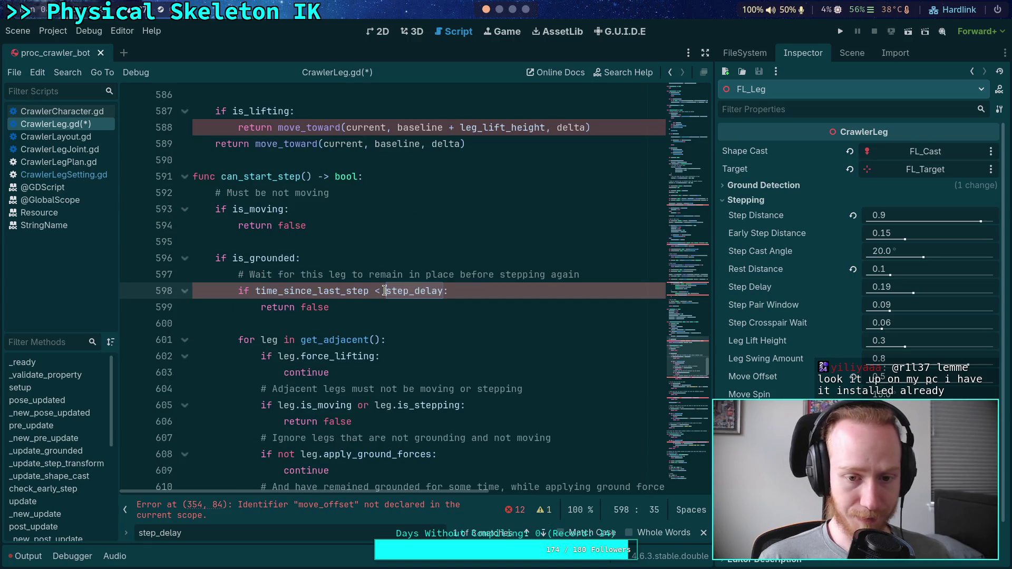
pyautogui.write('setting.')
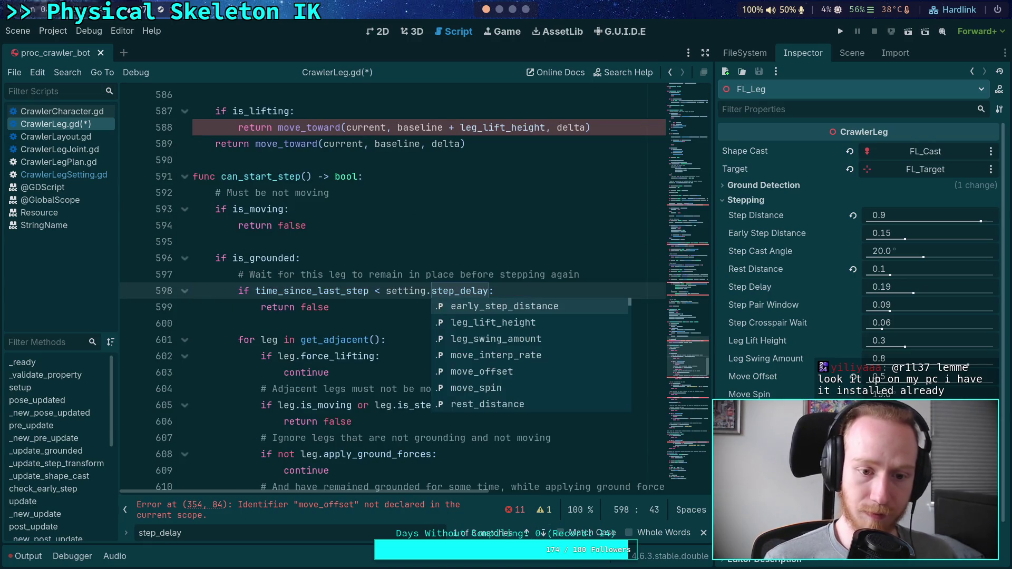
pyautogui.click(544, 533)
pyautogui.click(543, 533)
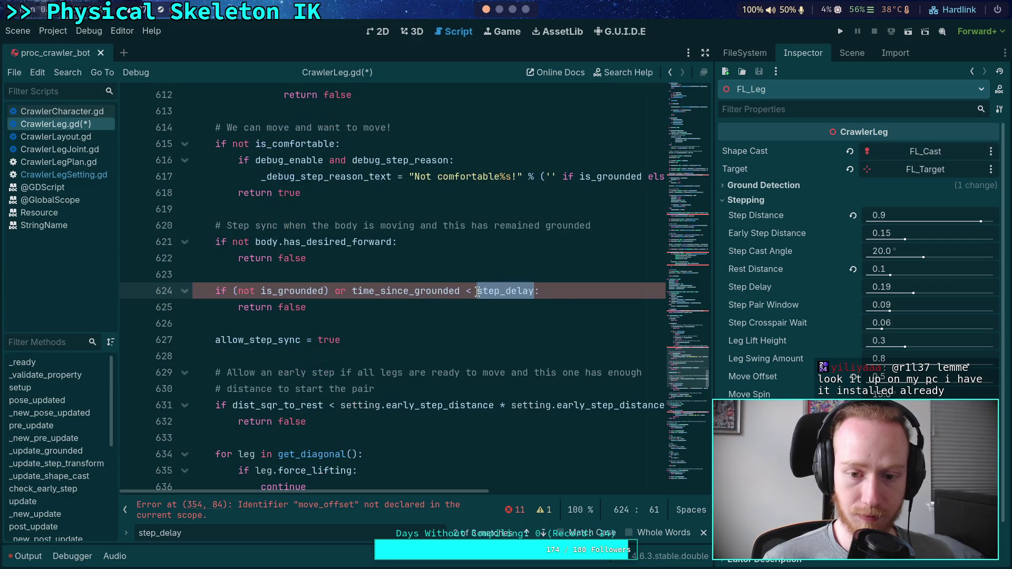
pyautogui.write('setting.')
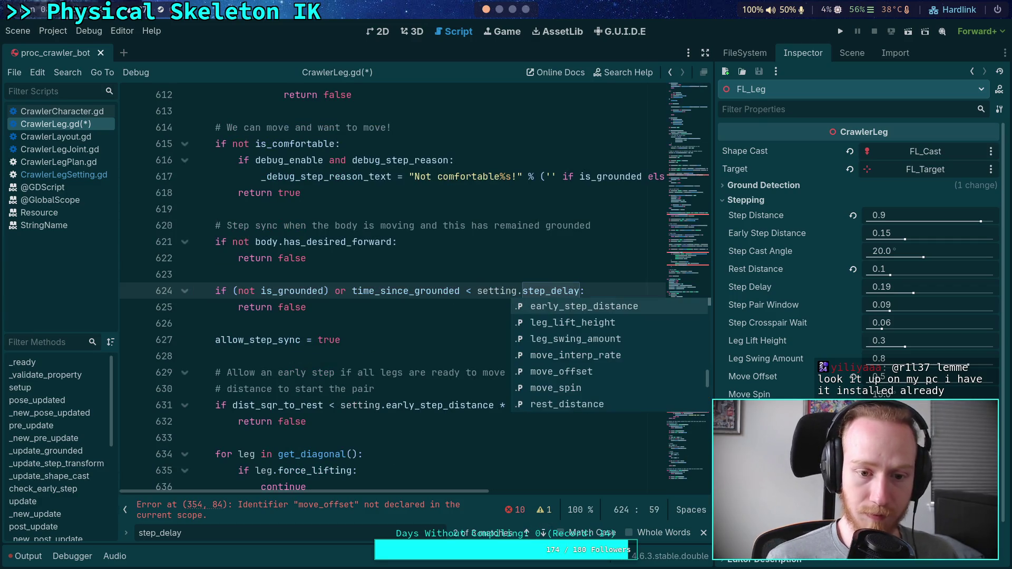
pyautogui.click(538, 534)
# Step: Prefix the step_delay use on line 637 with 'setting.'
pyautogui.click(539, 534)
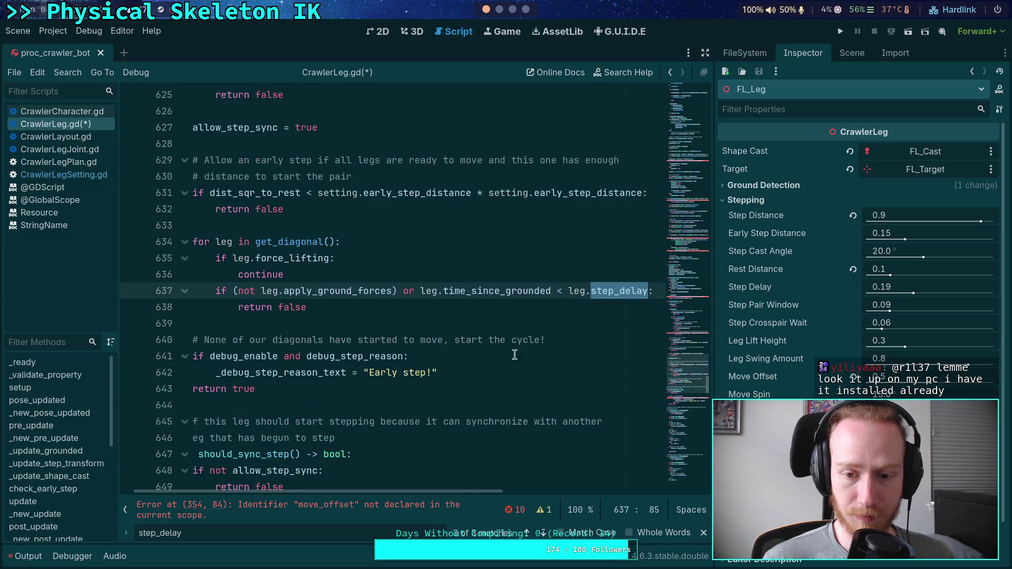
pyautogui.click(583, 293)
pyautogui.click(588, 293)
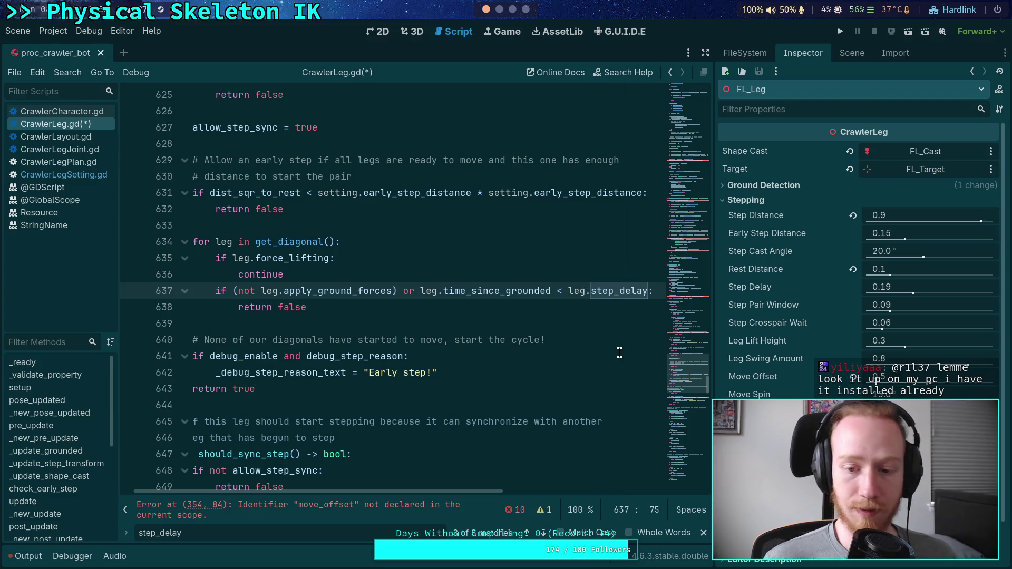
pyautogui.write('setting.s')
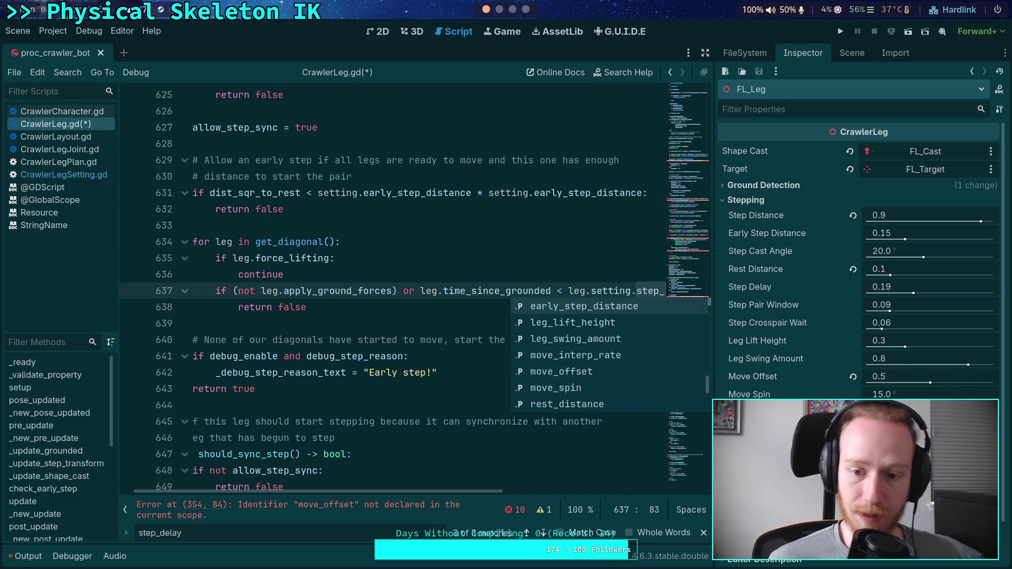
pyautogui.click(426, 339)
pyautogui.click(542, 532)
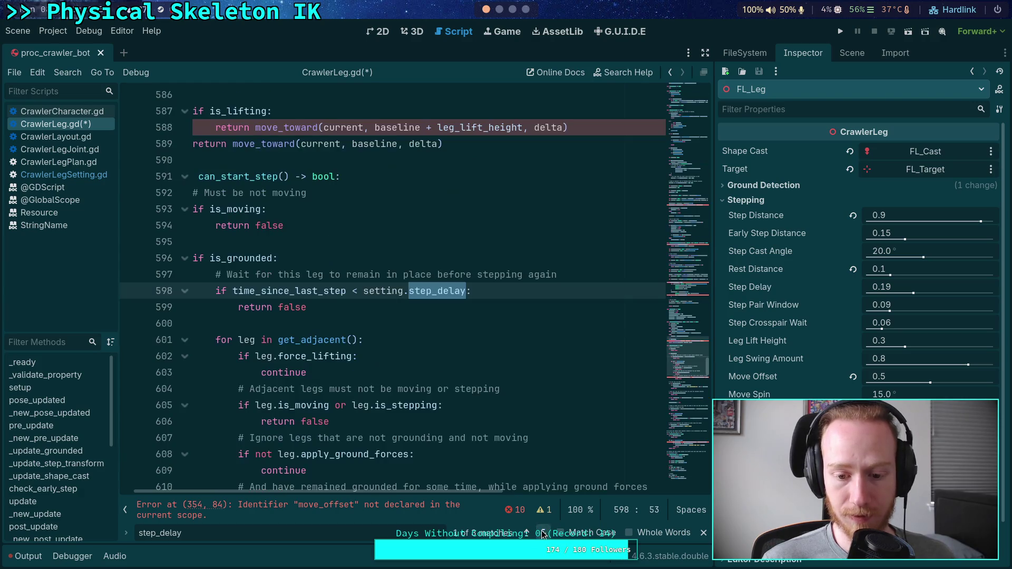
# Step: Prefix the step_pair_window use on line 652 with 'setting.'
pyautogui.click(58, 162)
pyautogui.click(63, 174)
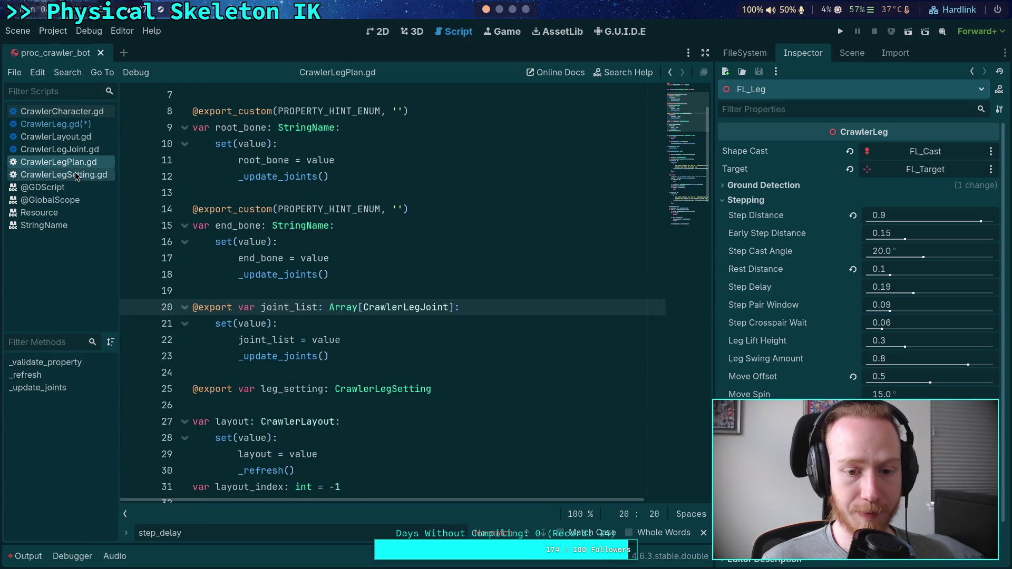
pyautogui.scroll(-2, 264, 361)
pyautogui.doubleClick(252, 305)
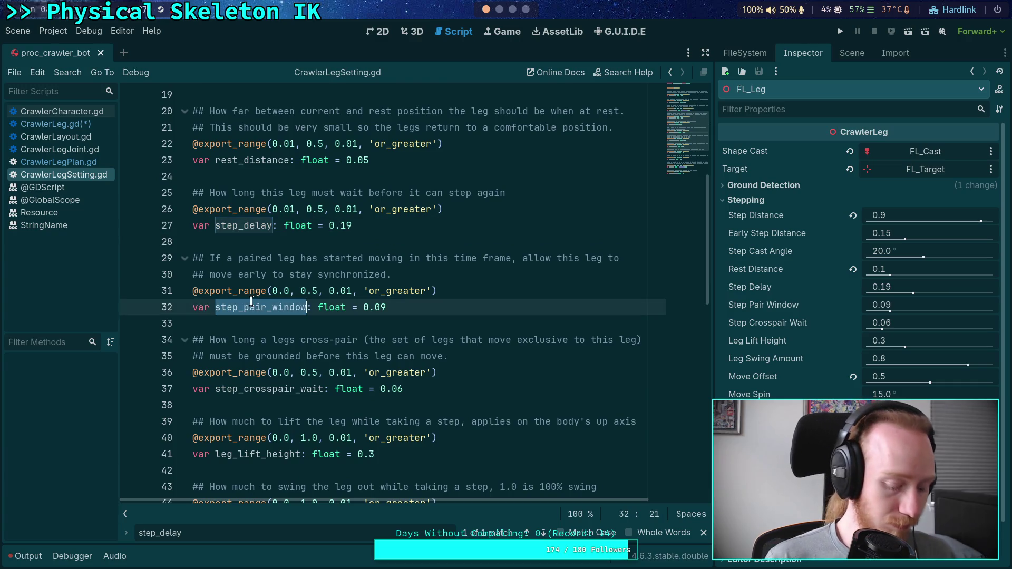
pyautogui.hotkey('ctrl', 'f')
pyautogui.click(53, 124)
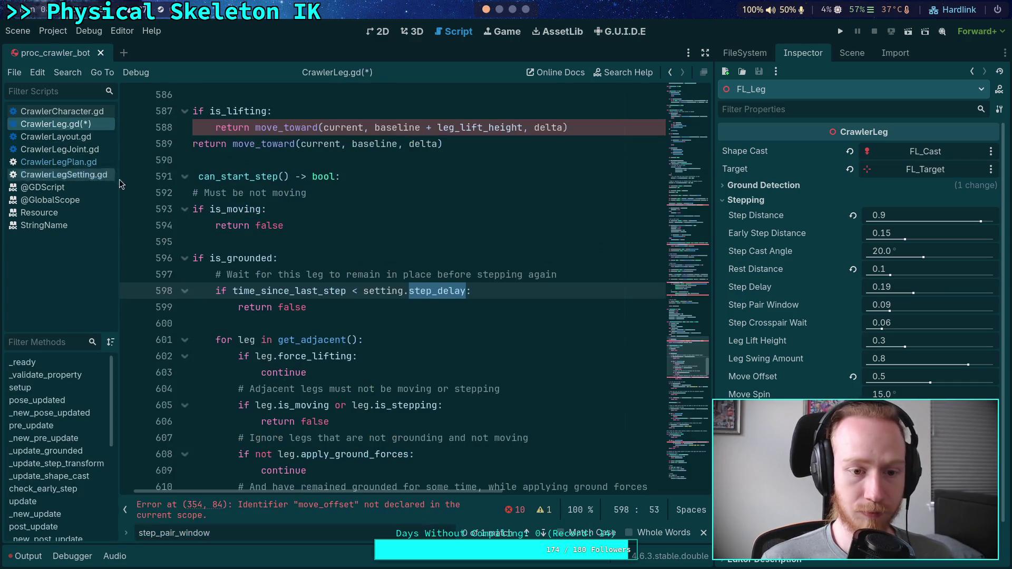
pyautogui.click(545, 533)
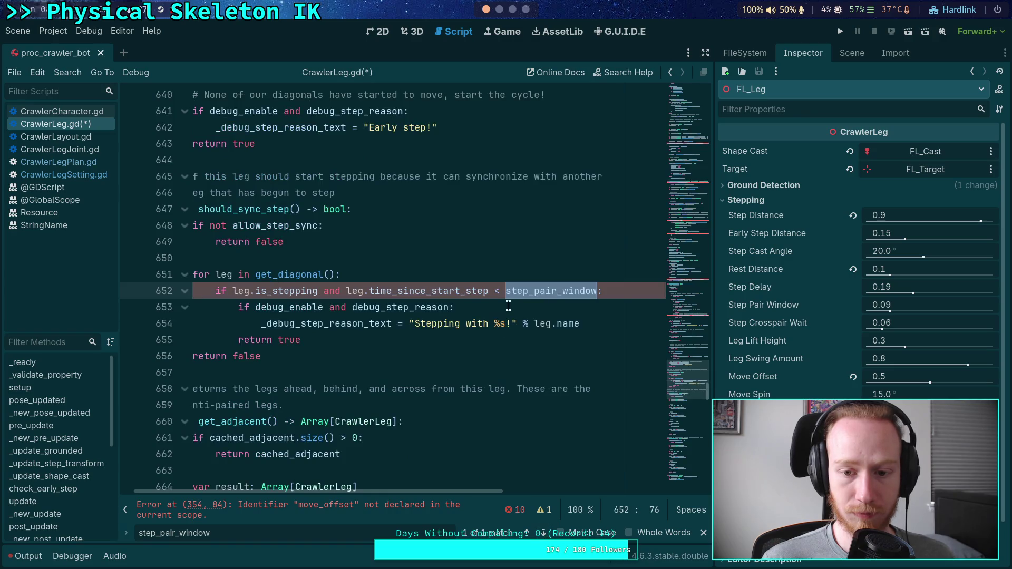
pyautogui.write('setting.')
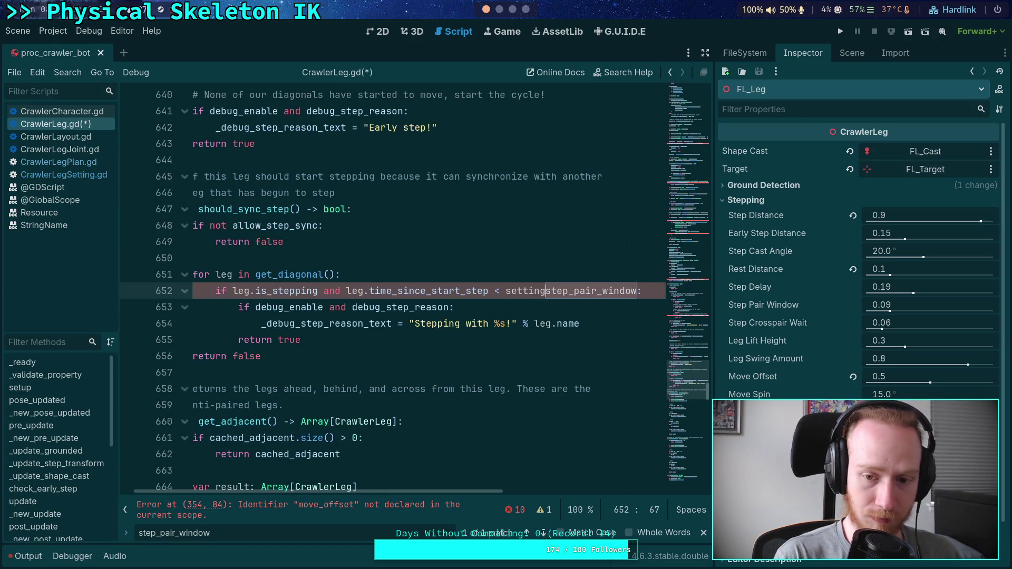
# Step: Inspect the new setting reference on line 652, then navigate back
pyautogui.doubleClick(525, 290)
pyautogui.rightClick(532, 296)
pyautogui.click(546, 347)
pyautogui.click(545, 343)
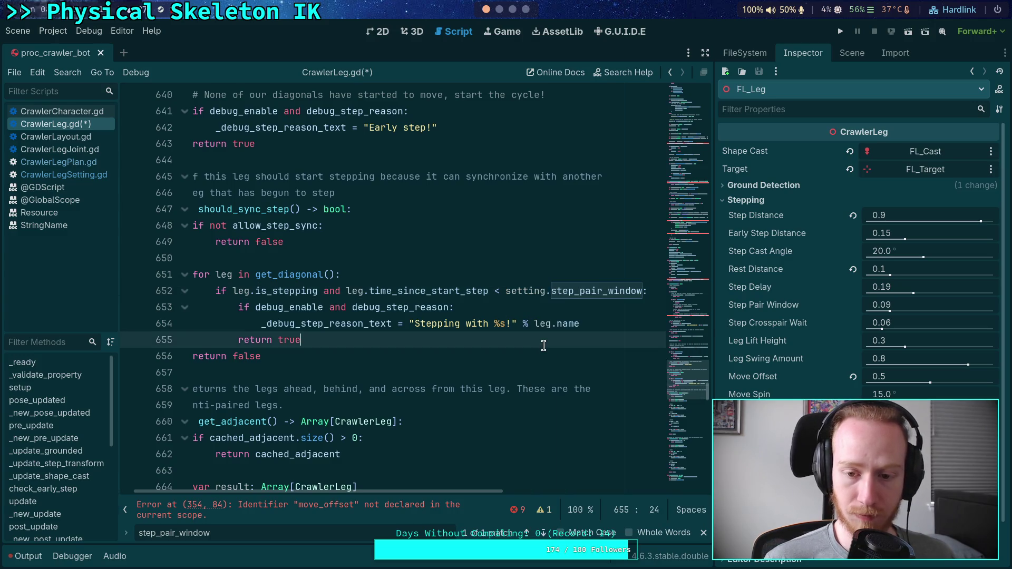
pyautogui.click(543, 533)
pyautogui.hotkey('alt', 'Left')
pyautogui.hotkey('alt', 'Left')
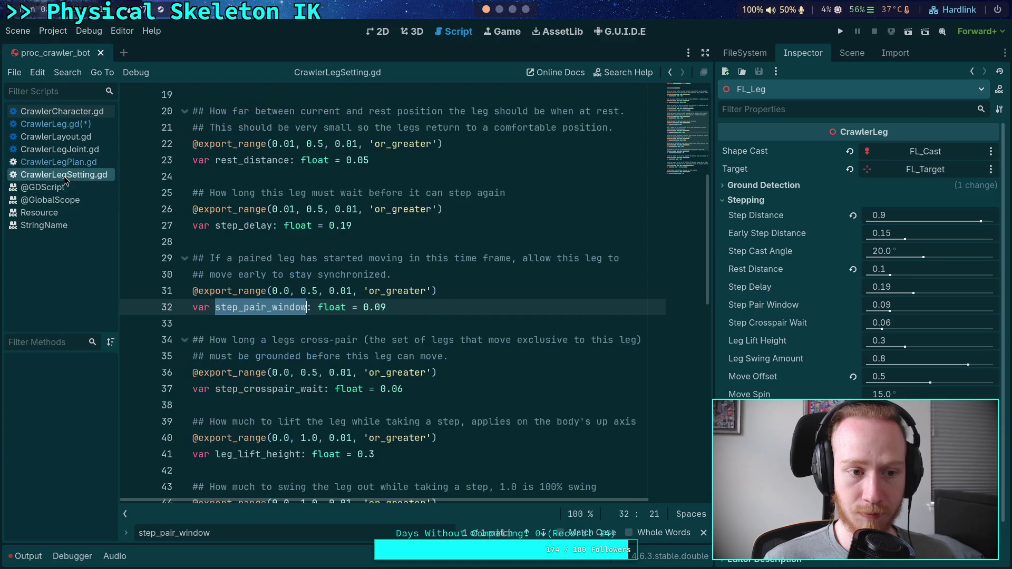
# Step: Prefix the step_crosspair_wait use on line 611 with 'setting.'
pyautogui.click(253, 390)
pyautogui.hotkey('ctrl', 'f')
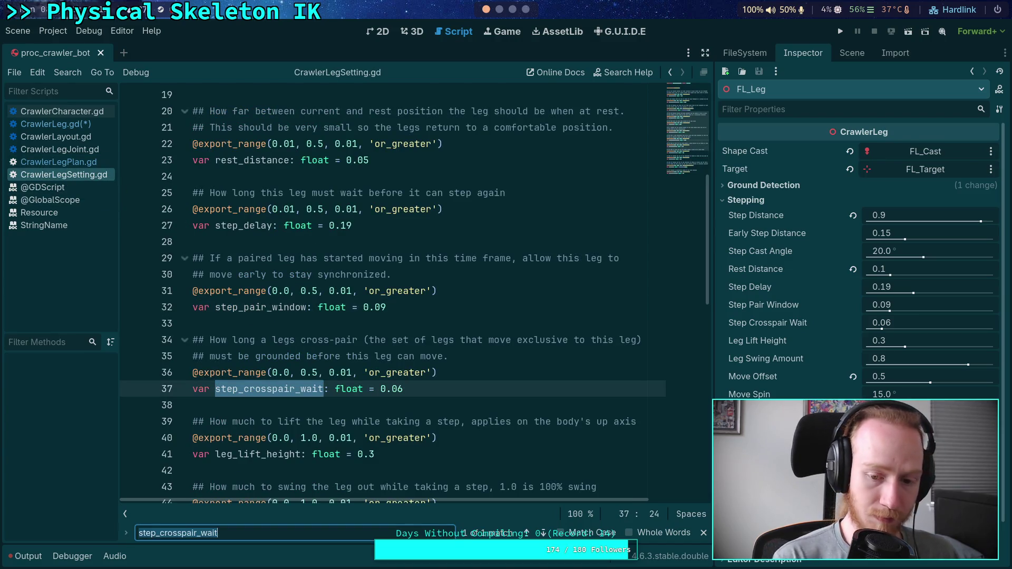
pyautogui.click(50, 125)
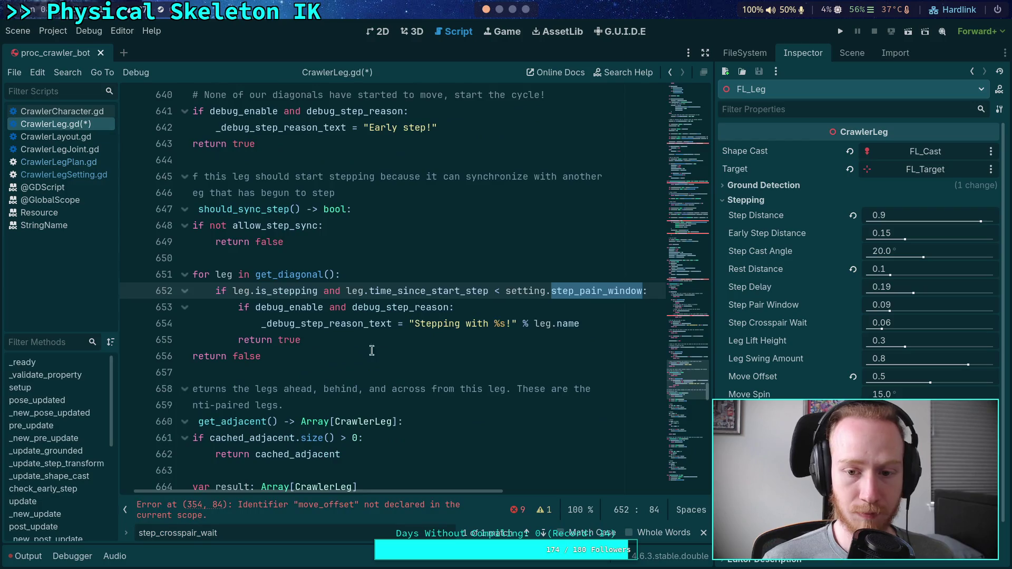
pyautogui.click(546, 533)
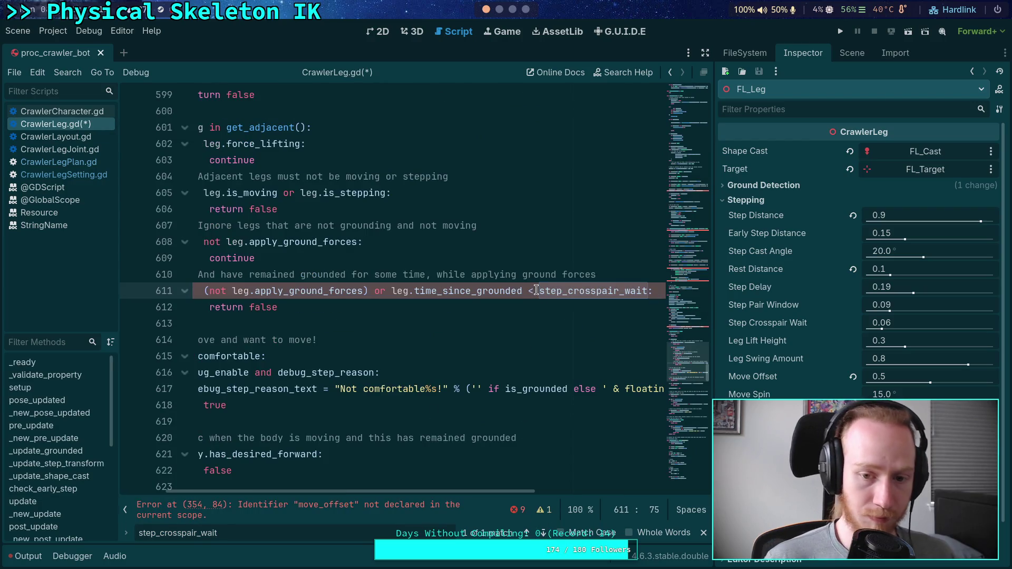
pyautogui.write('setting.')
pyautogui.scroll(1, 470, 304)
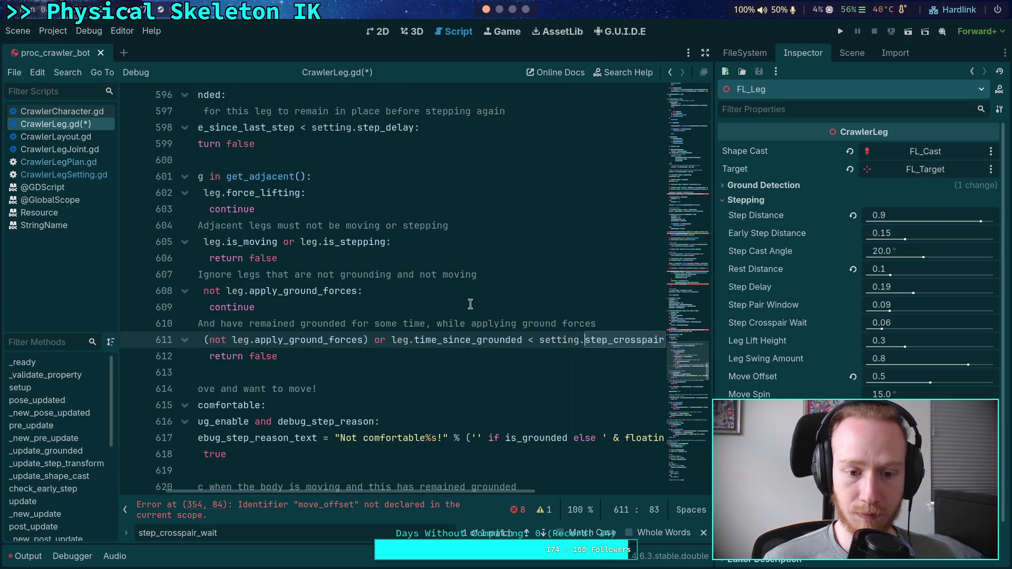
pyautogui.scroll(-2, 471, 305)
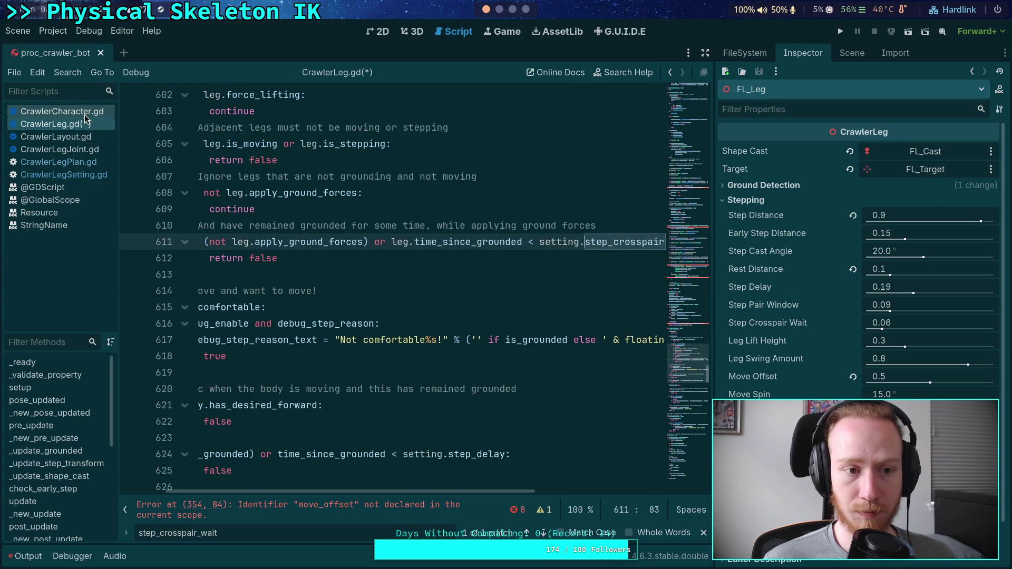
pyautogui.click(81, 175)
pyautogui.scroll(-1, 267, 368)
# Step: Prefix leg_lift_height on lines 502 and 588 with 'setting.' and save
pyautogui.scroll(-2, 266, 368)
pyautogui.doubleClick(258, 308)
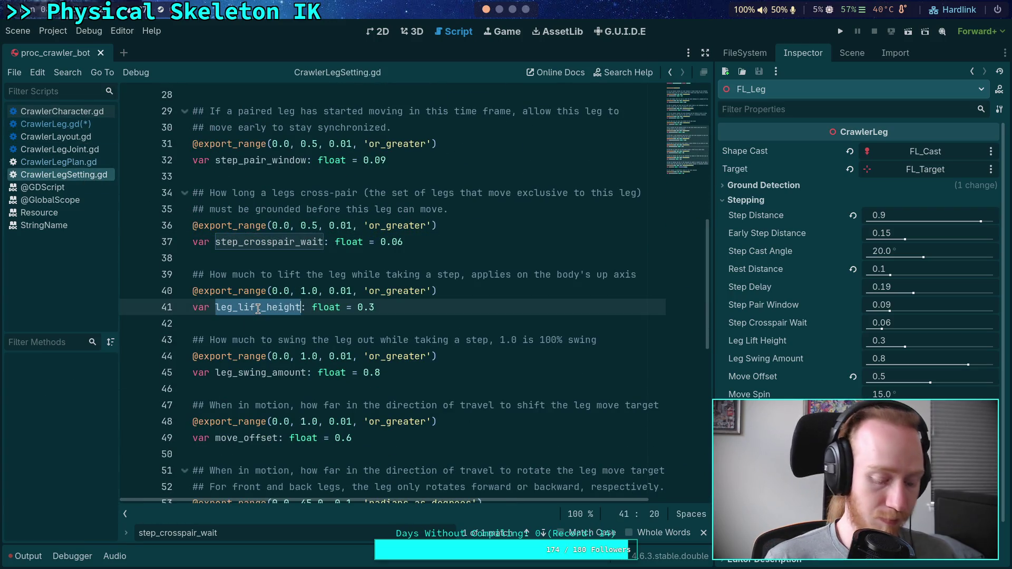
pyautogui.hotkey('ctrl', 'f')
pyautogui.click(55, 124)
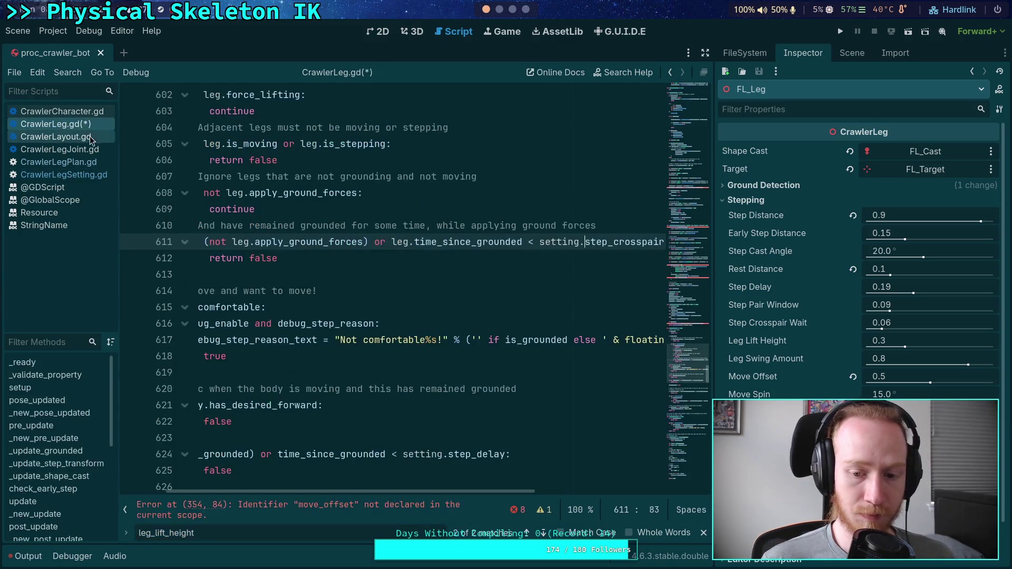
pyautogui.click(543, 533)
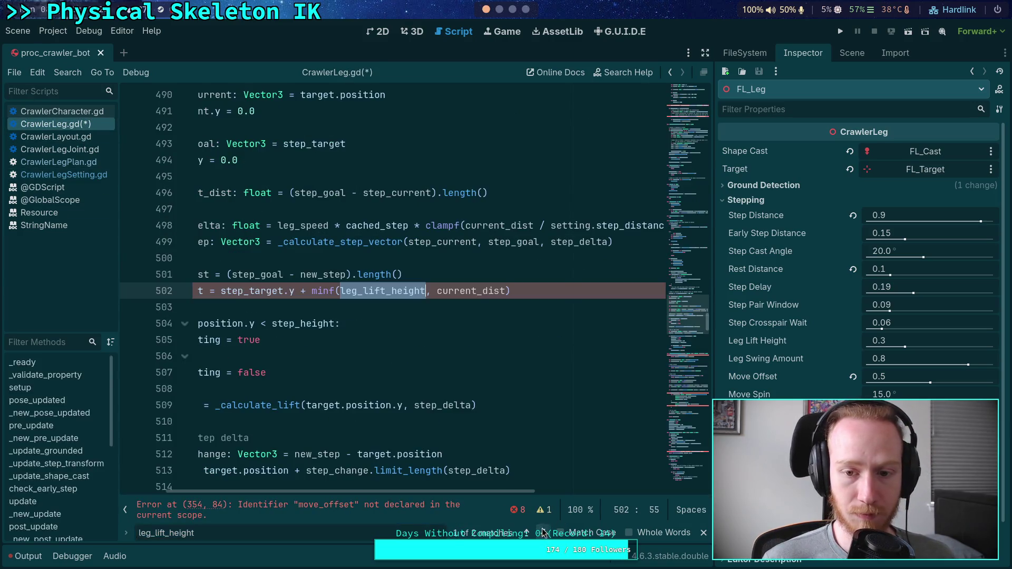
pyautogui.click(339, 291)
pyautogui.write('setting.')
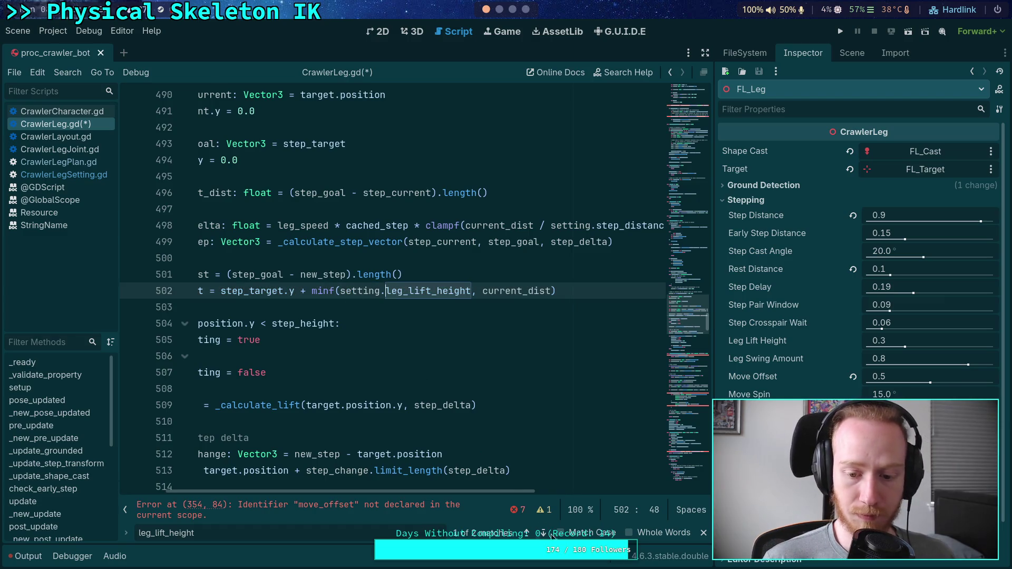
pyautogui.press('F3')
pyautogui.press('F3')
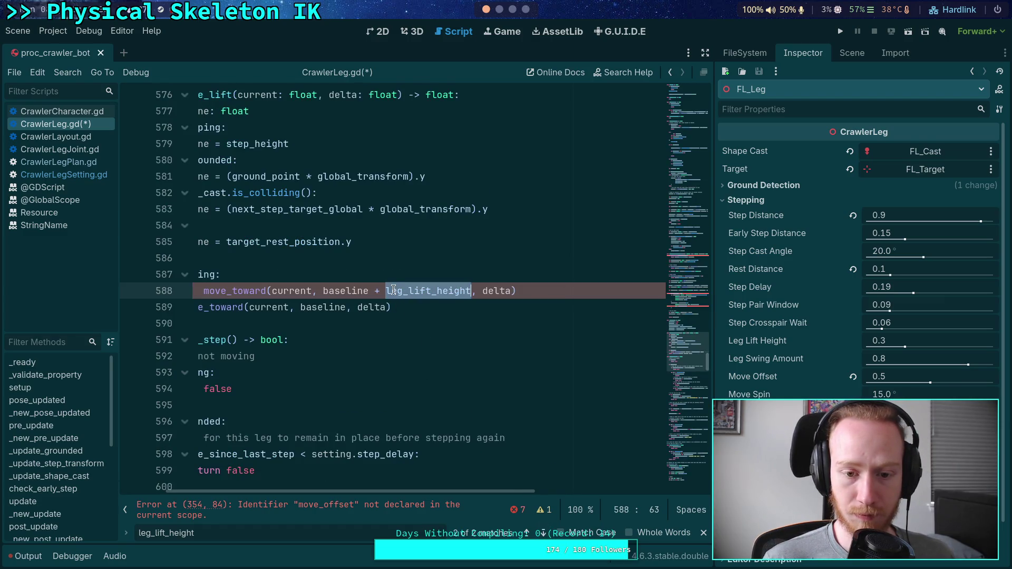
pyautogui.click(386, 291)
pyautogui.write('setting.')
pyautogui.hotkey('ctrl', 's')
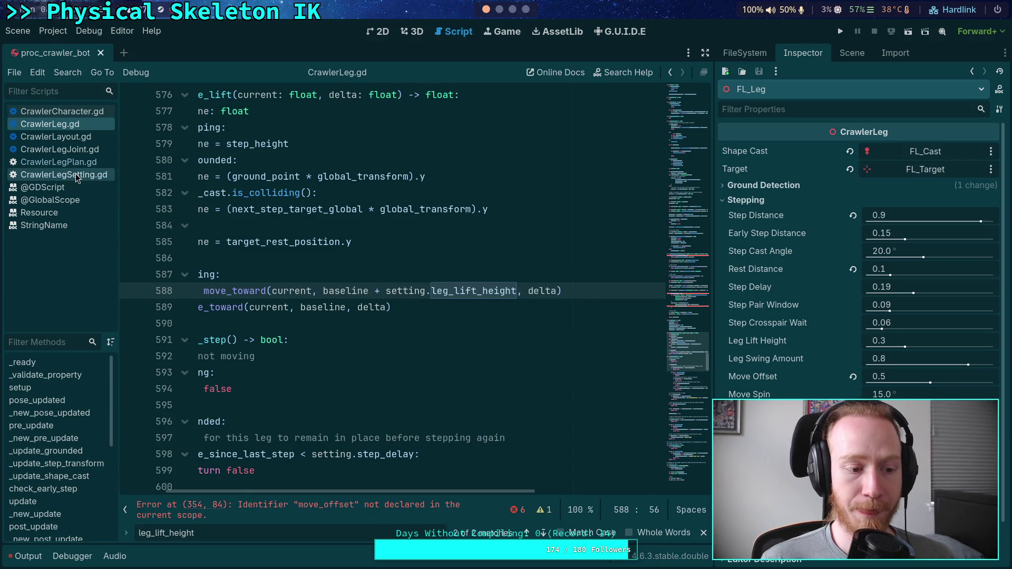
# Step: Prefix the leg_swing_amount use on line 527 with 'setting.'
pyautogui.click(77, 175)
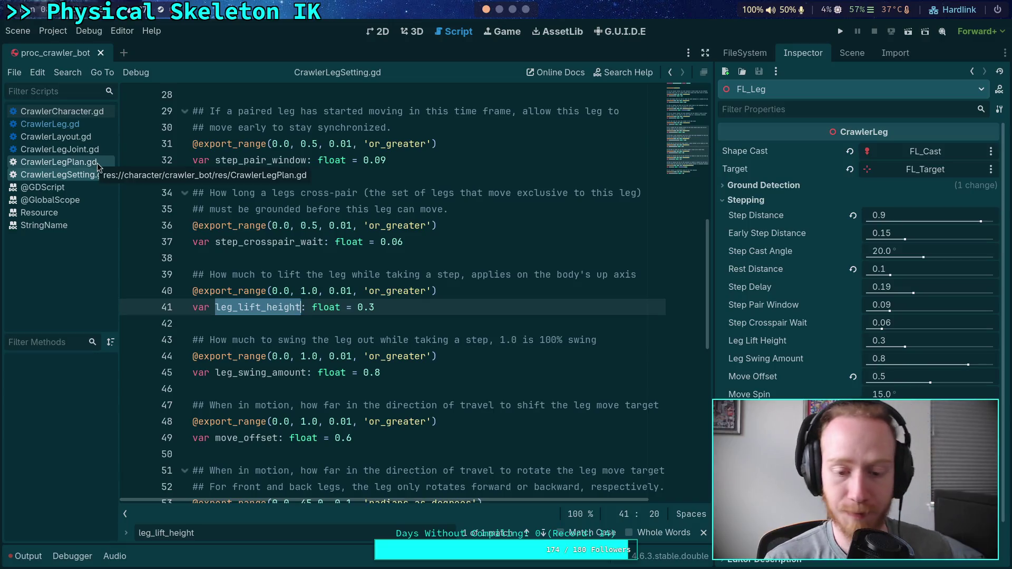
pyautogui.click(90, 124)
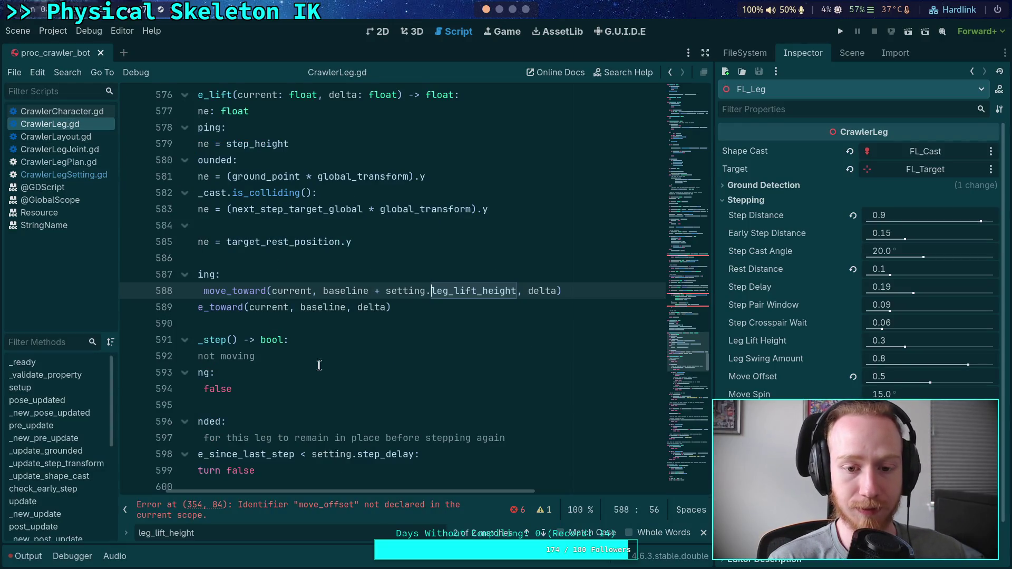
pyautogui.click(74, 175)
pyautogui.doubleClick(277, 373)
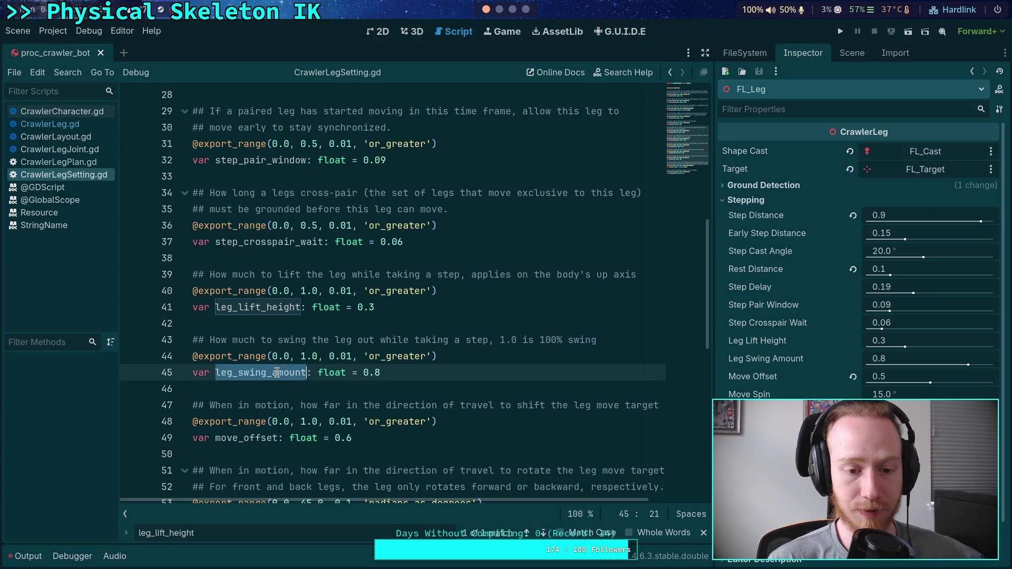
pyautogui.hotkey('ctrl', 'f')
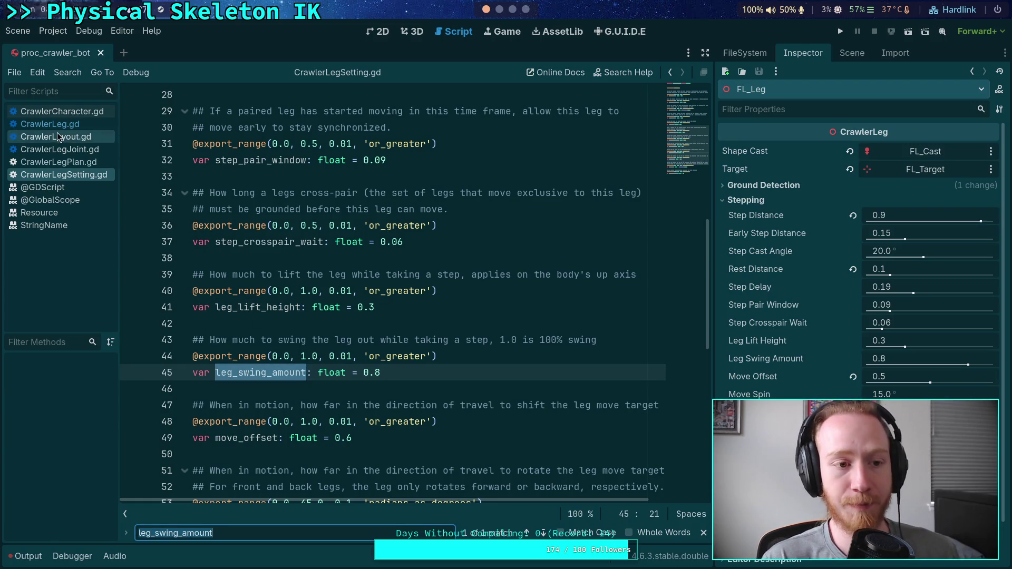
pyautogui.click(74, 125)
pyautogui.click(543, 533)
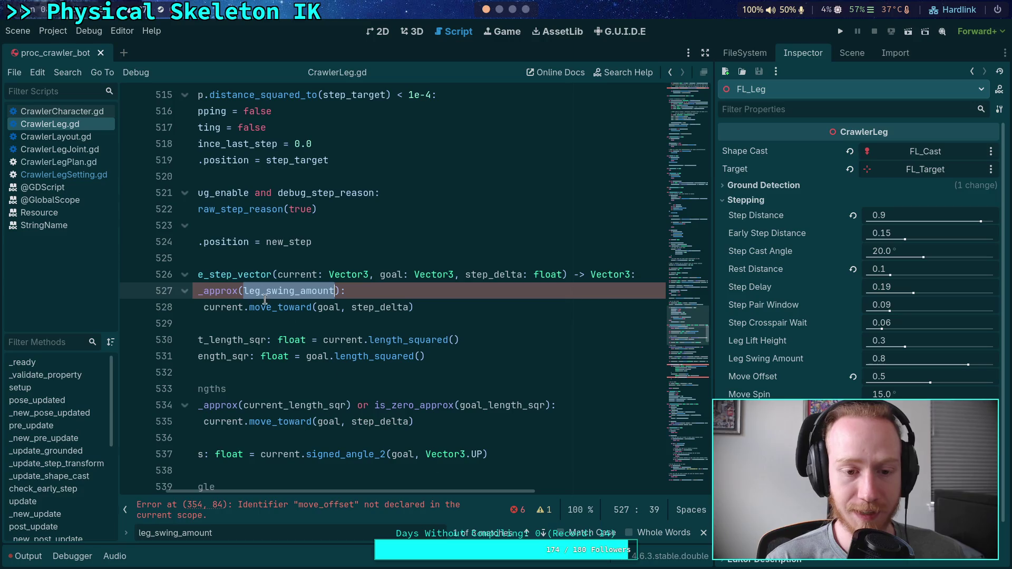
pyautogui.click(245, 291)
pyautogui.write('setting.')
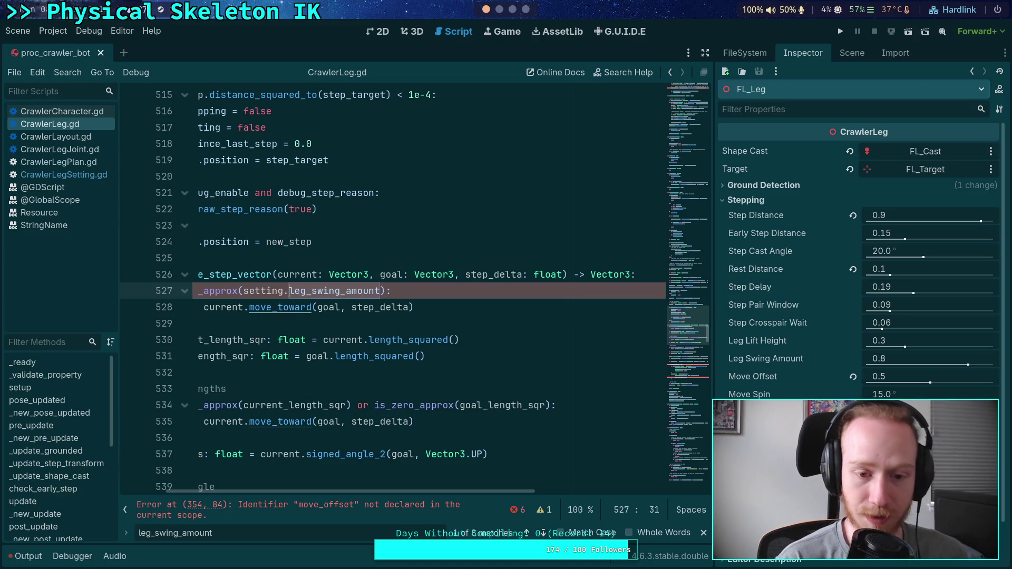
# Step: Prefix leg_swing_amount on lines 551 and 559 with 'setting.'
pyautogui.click(544, 533)
pyautogui.click(543, 534)
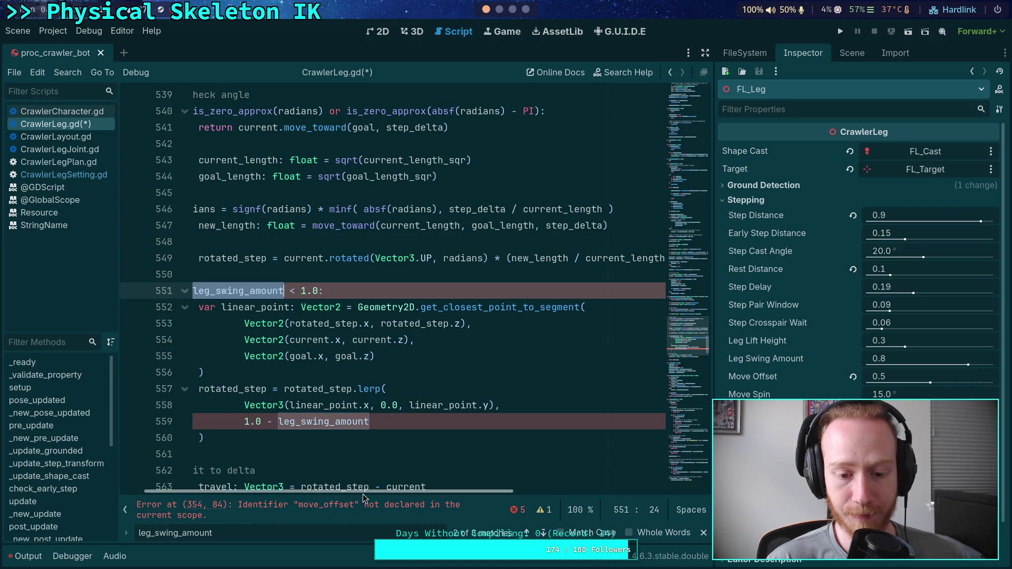
pyautogui.hscroll(-2, 363, 491)
pyautogui.click(233, 288)
pyautogui.write('setting.')
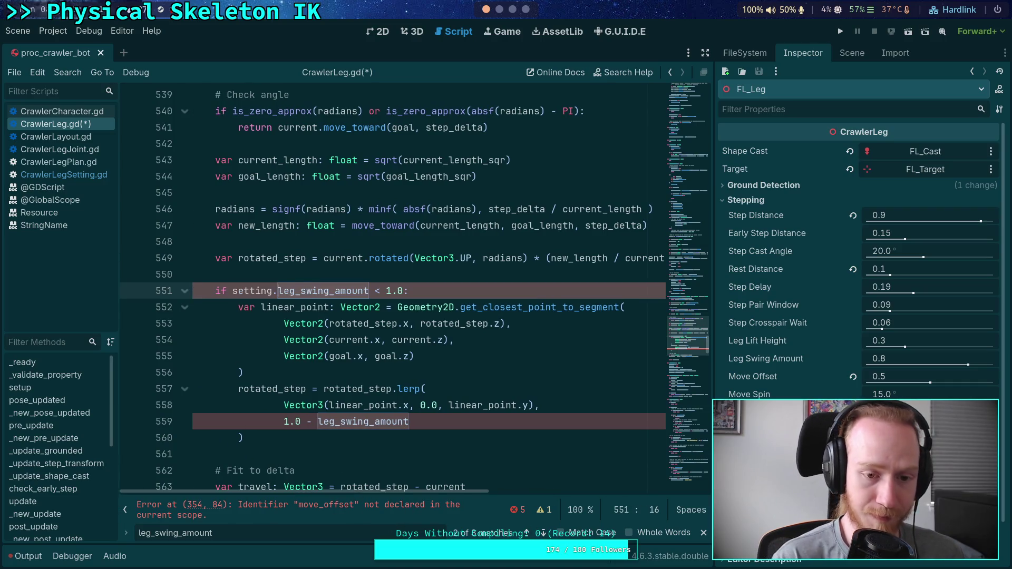
pyautogui.click(317, 425)
pyautogui.write('setting.')
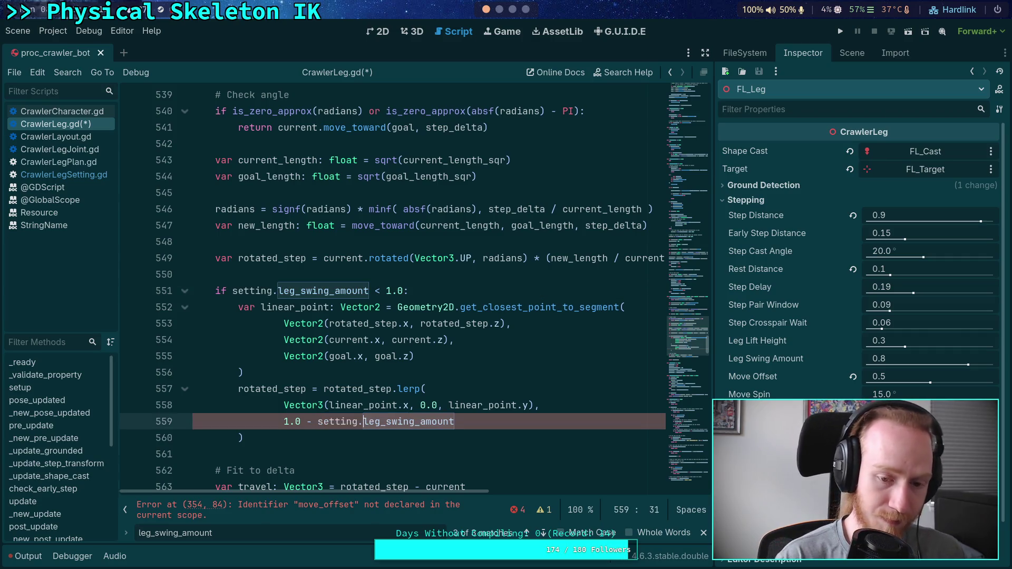
# Step: Prefix the move_offset use on line 354 with 'setting.'
pyautogui.click(64, 174)
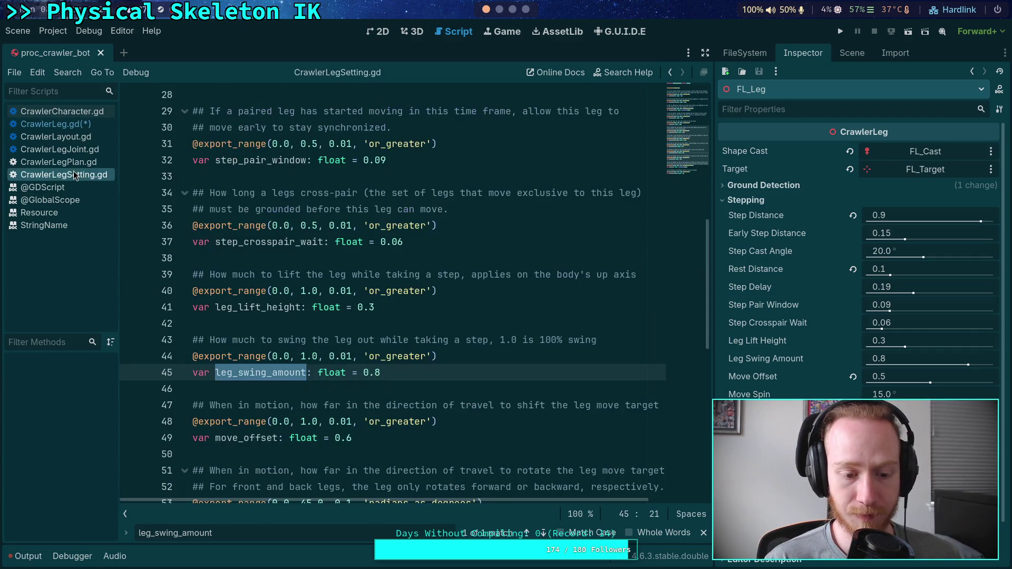
pyautogui.doubleClick(254, 437)
pyautogui.hotkey('ctrl', 'f')
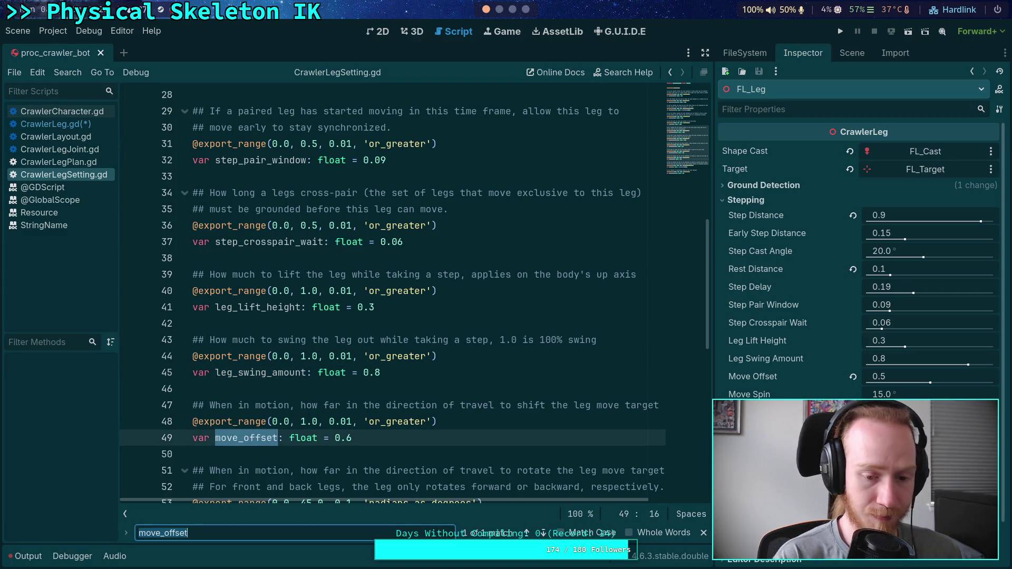
pyautogui.click(55, 124)
pyautogui.click(544, 532)
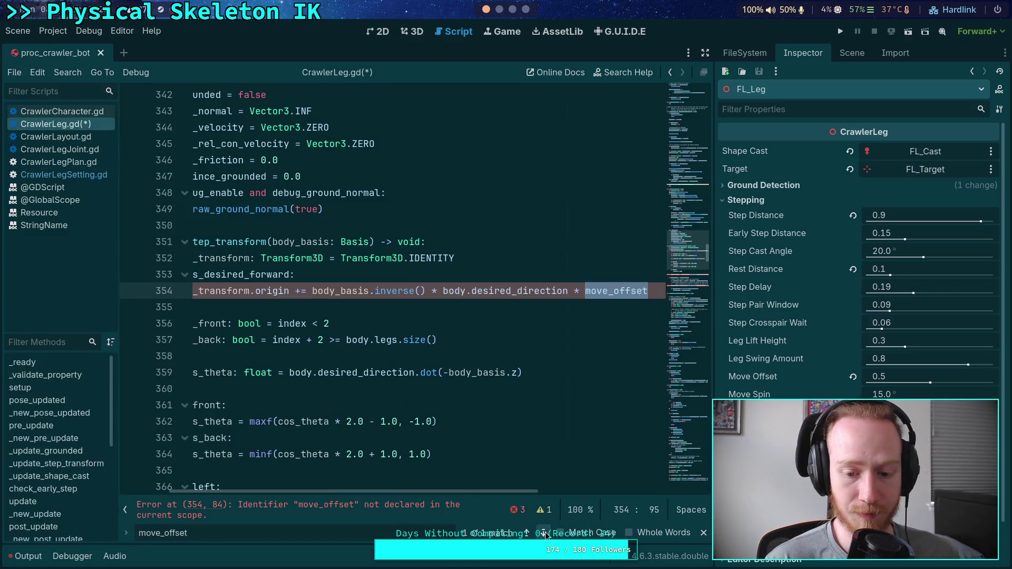
pyautogui.write('setting.')
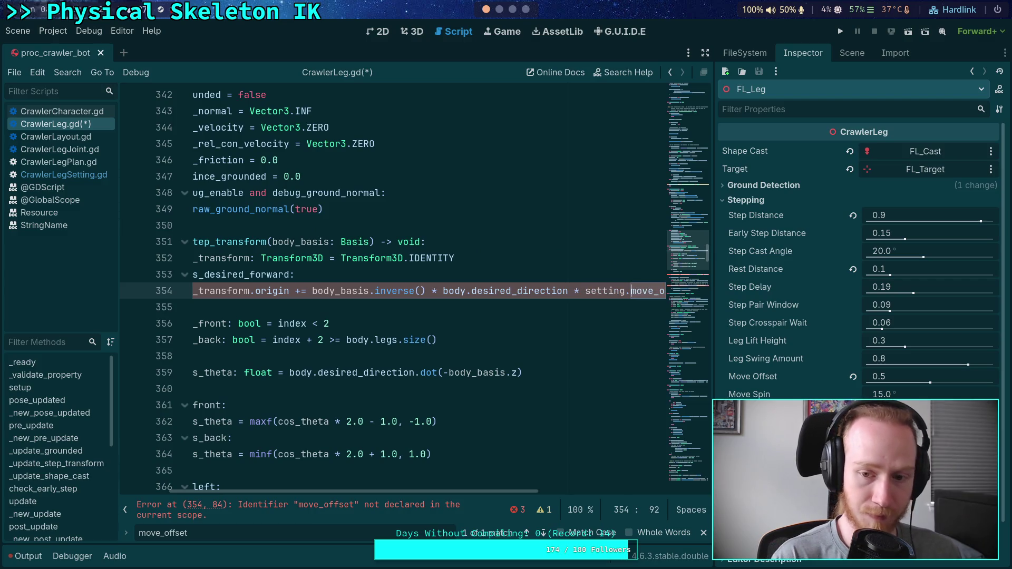
pyautogui.click(544, 533)
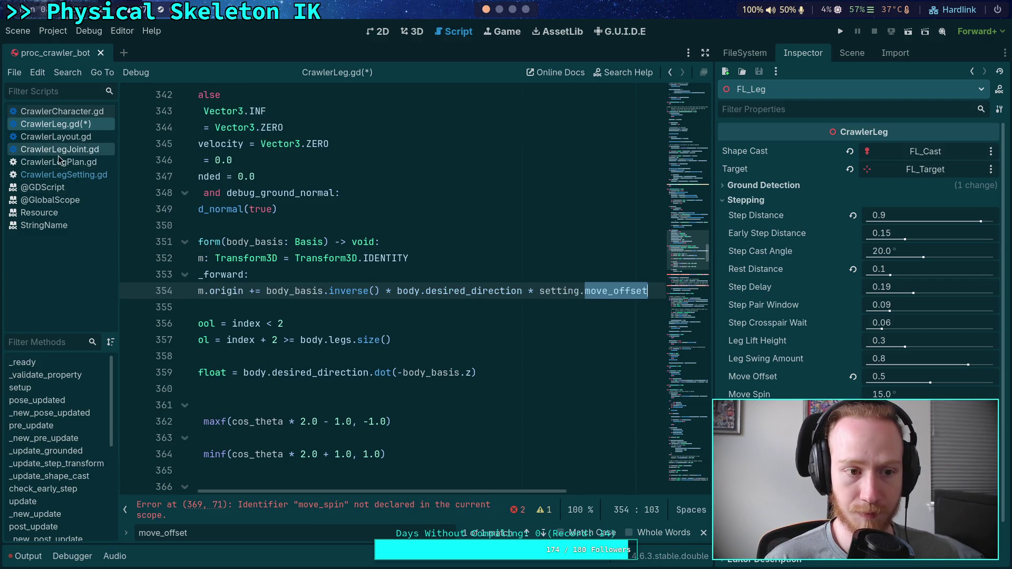
# Step: Prefix the move_spin use on line 369 with 'setting.'
pyautogui.click(63, 174)
pyautogui.click(249, 373)
pyautogui.doubleClick(249, 372)
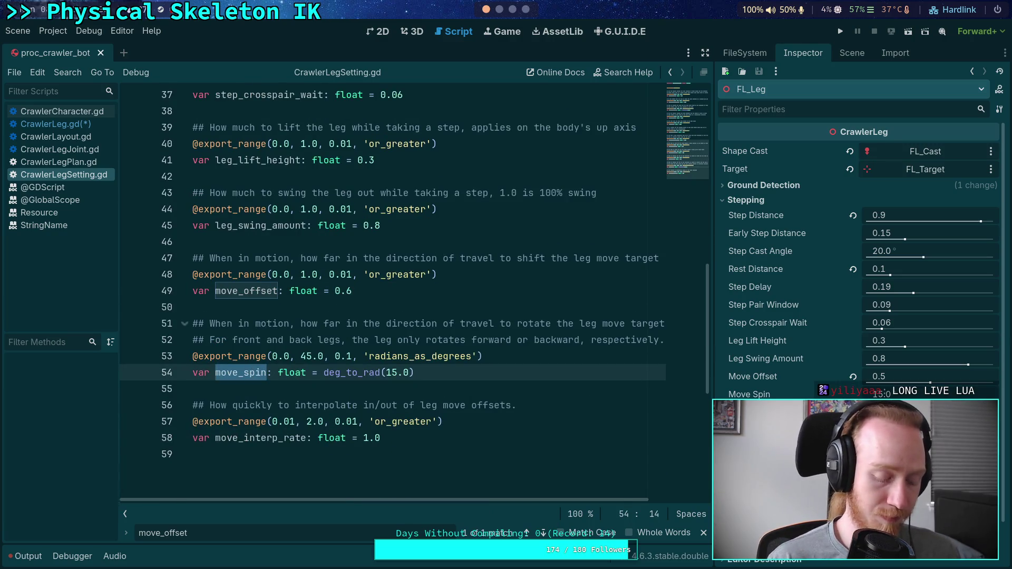
pyautogui.hotkey('ctrl', 'f')
pyautogui.click(53, 124)
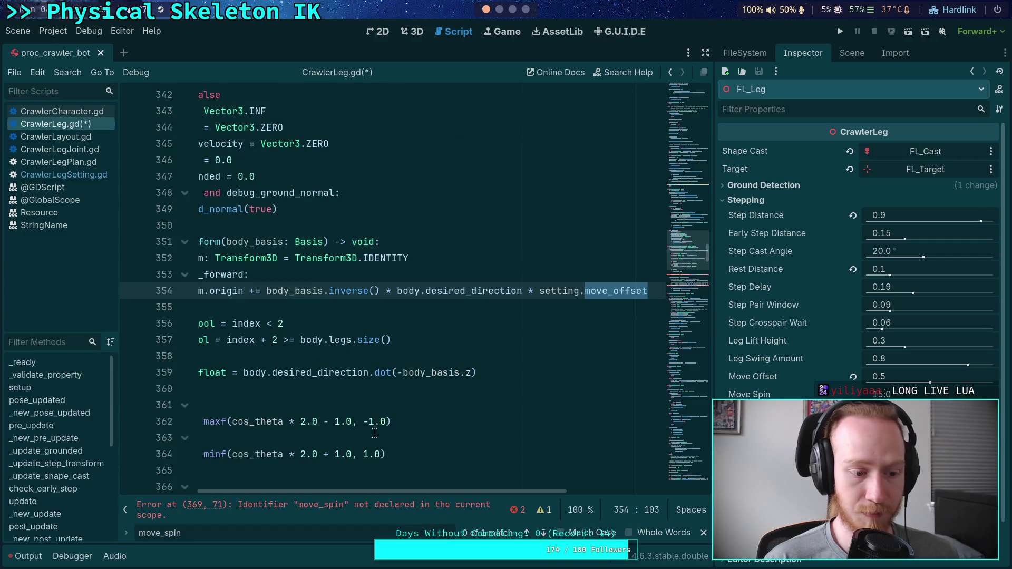
pyautogui.click(541, 534)
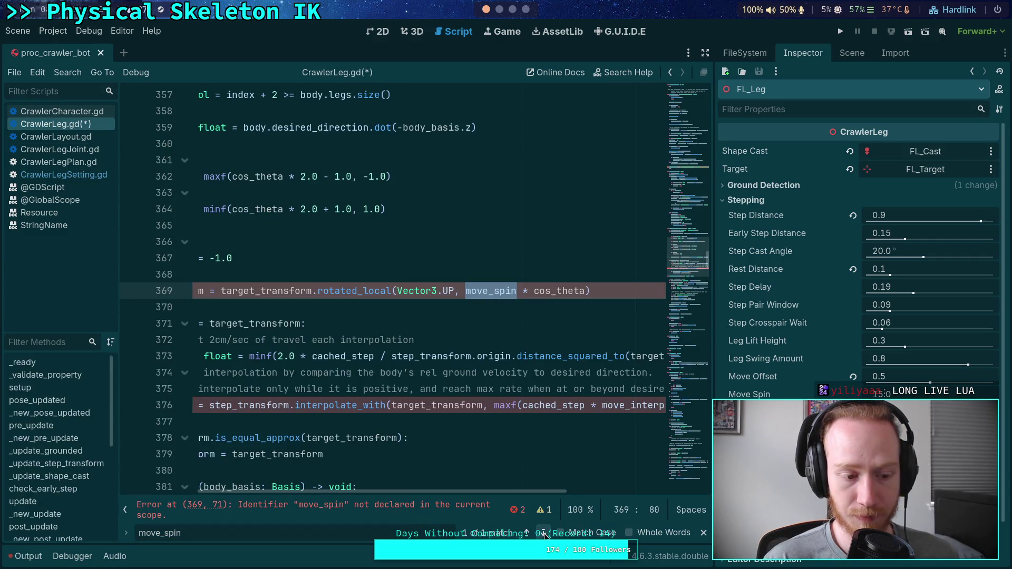
pyautogui.click(464, 292)
pyautogui.write('setting.')
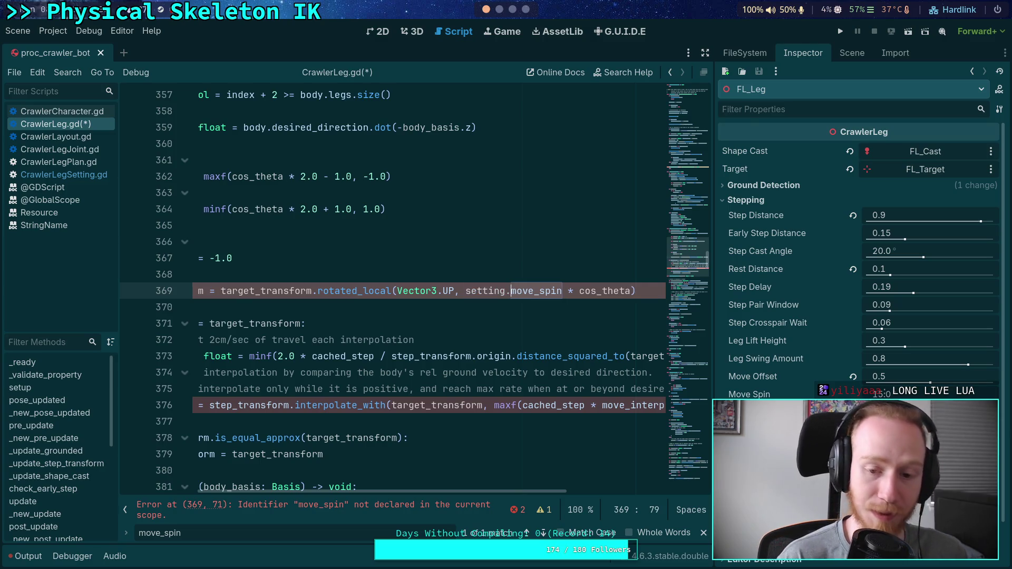
pyautogui.hscroll(1, 552, 497)
pyautogui.hscroll(5, 552, 498)
pyautogui.hscroll(-4, 552, 497)
pyautogui.click(543, 534)
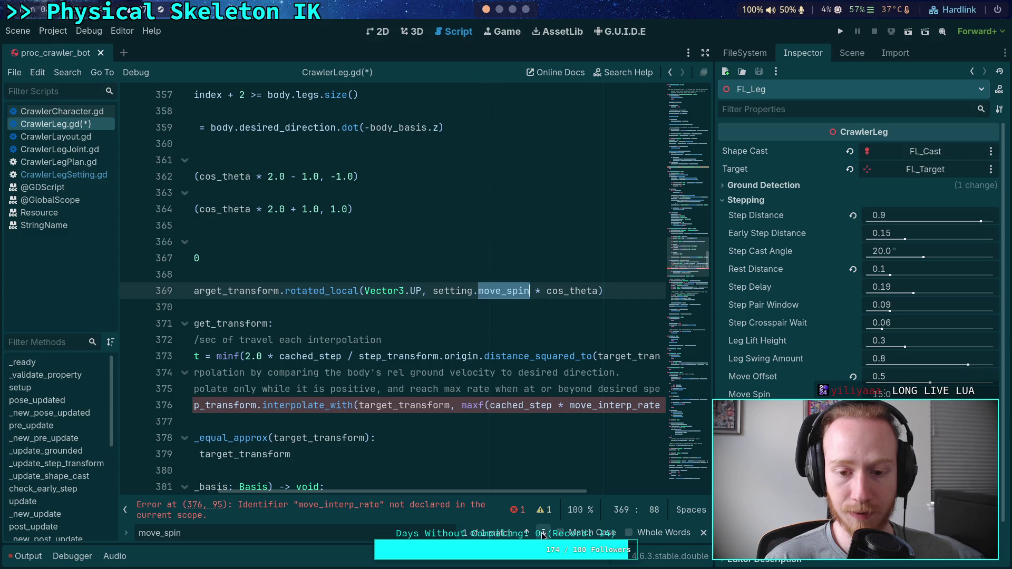
# Step: Prefix move_interp_rate on line 376 with 'setting.' and save CrawlerLeg.gd
pyautogui.click(50, 174)
pyautogui.doubleClick(236, 437)
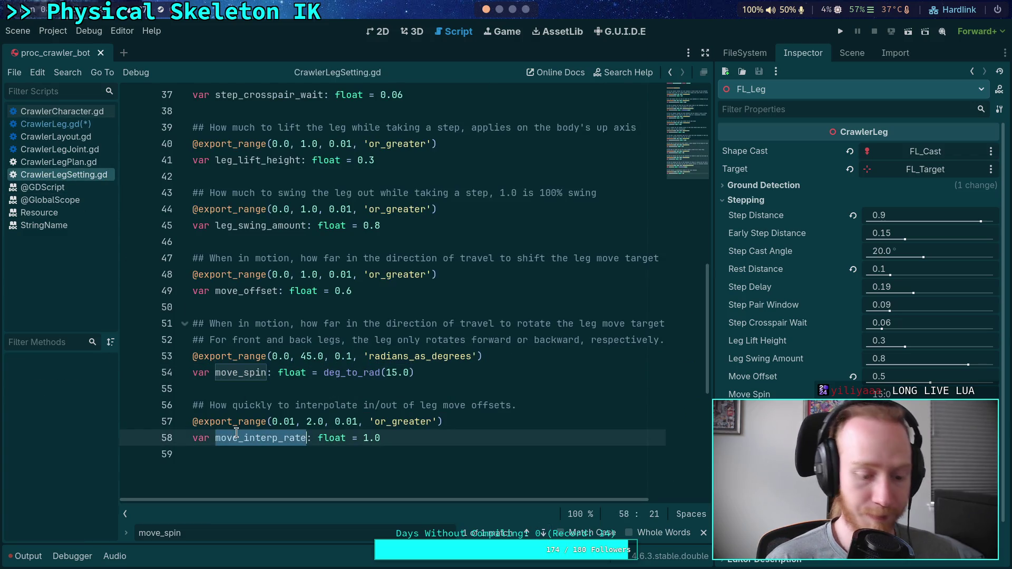
pyautogui.hotkey('ctrl', 'f')
pyautogui.click(74, 125)
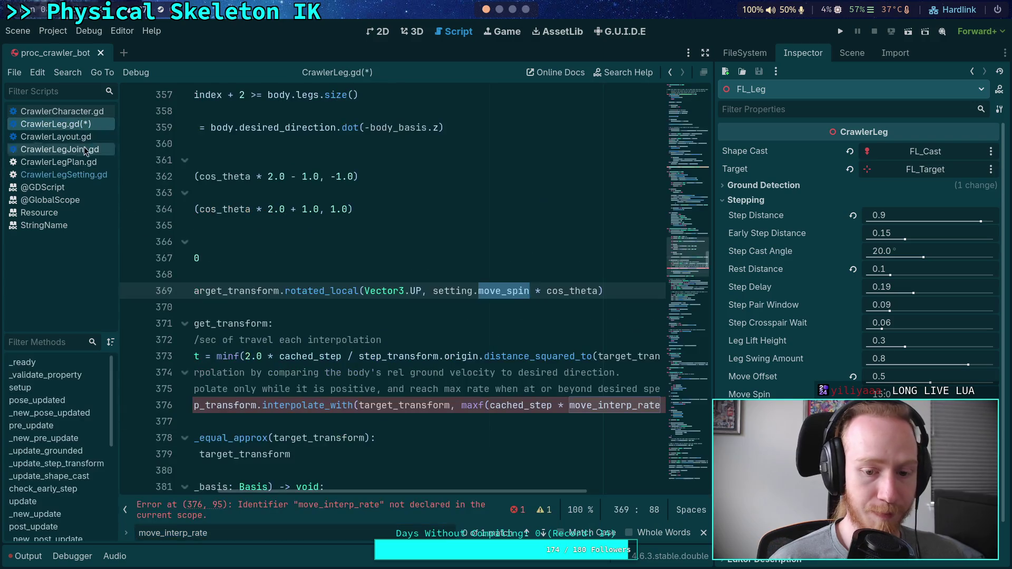
pyautogui.click(544, 533)
pyautogui.click(558, 292)
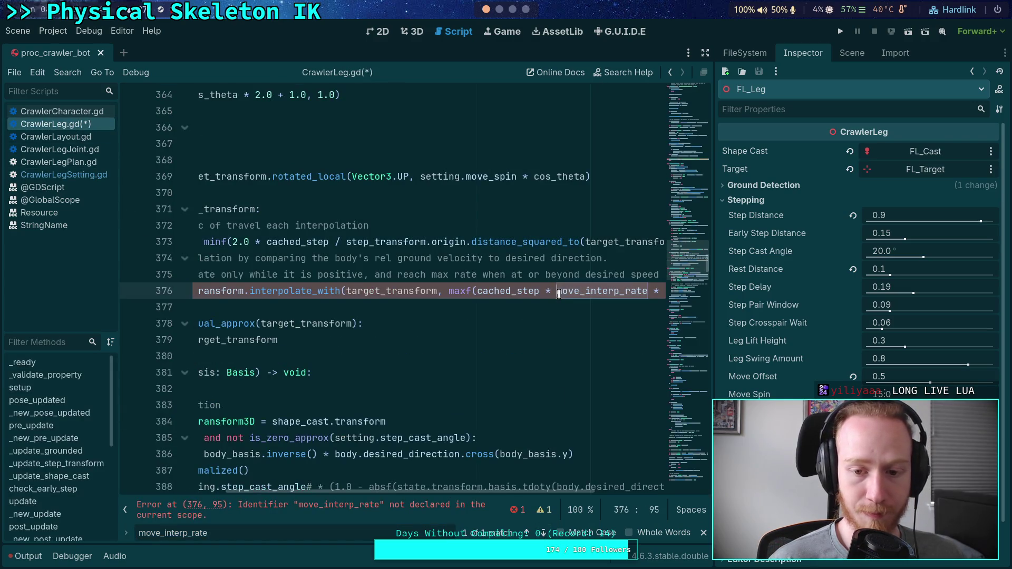
pyautogui.write('setting.')
pyautogui.hotkey('ctrl', 's')
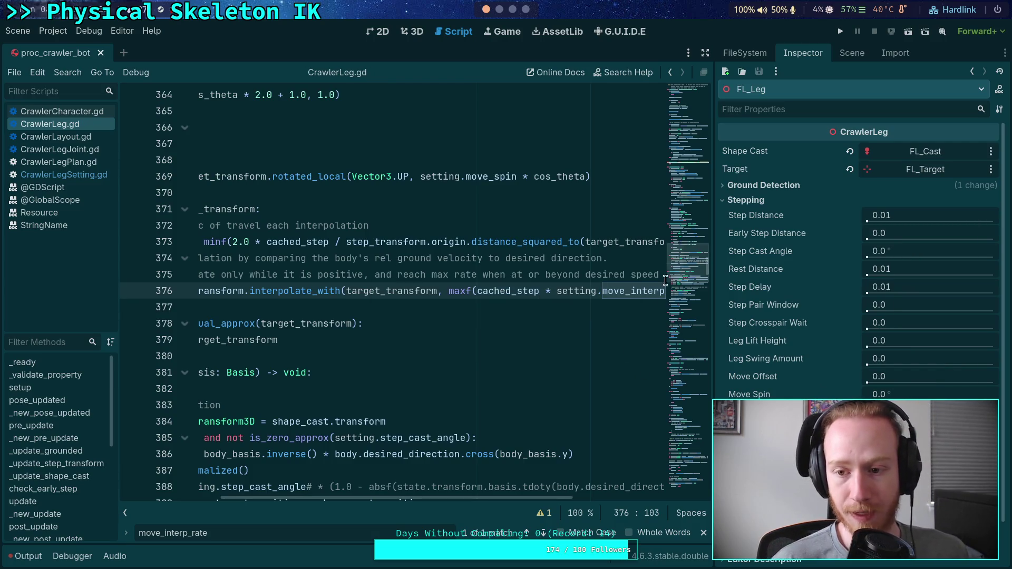
# Step: Collapse and re-expand FL_Leg's Stepping property group, glancing at the scene tree
pyautogui.click(756, 201)
pyautogui.click(756, 201)
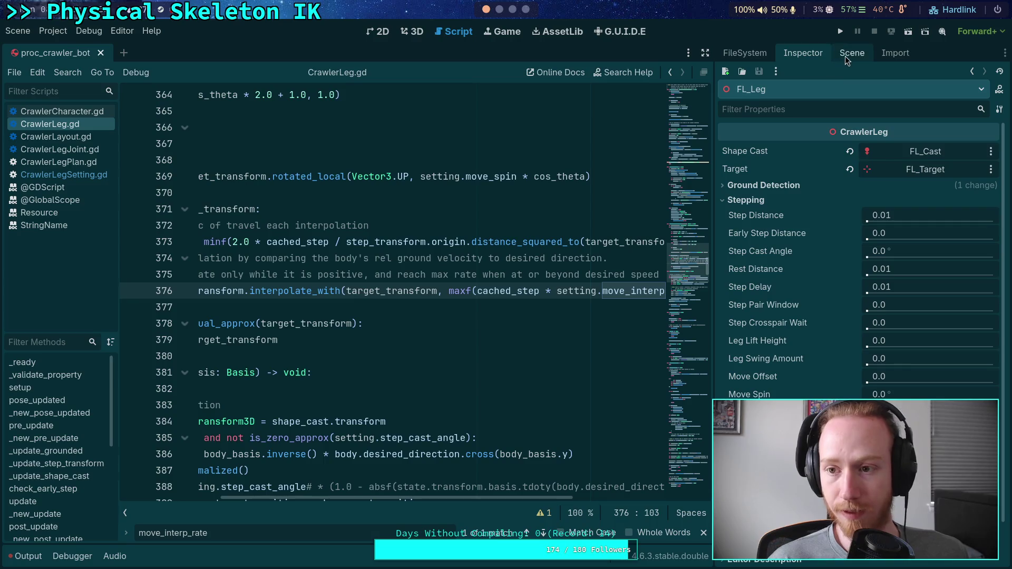
pyautogui.click(846, 56)
pyautogui.click(803, 62)
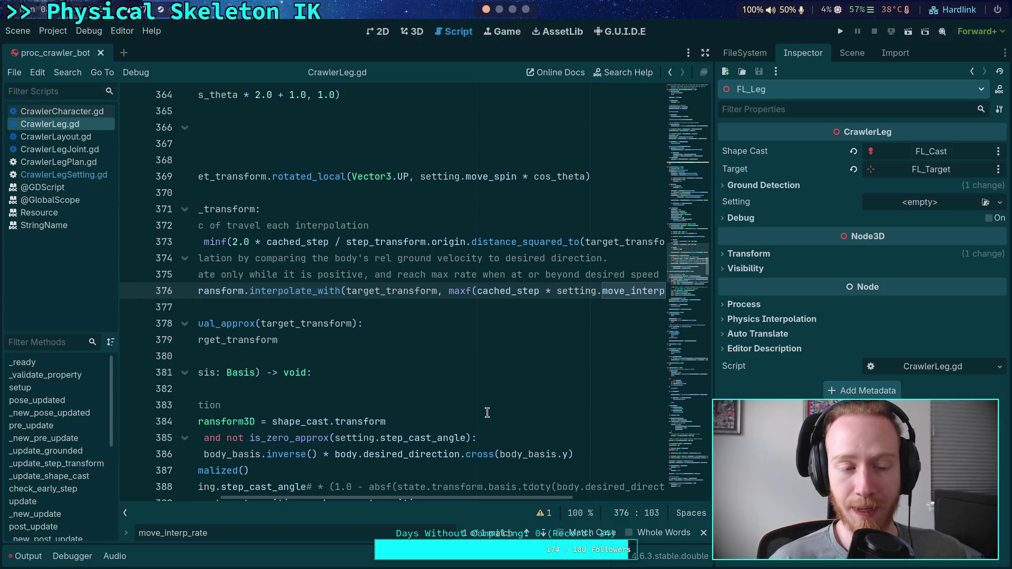
# Step: Scroll CrawlerLeg.gd back up from line 377
pyautogui.hscroll(-5, 395, 358)
pyautogui.click(317, 307)
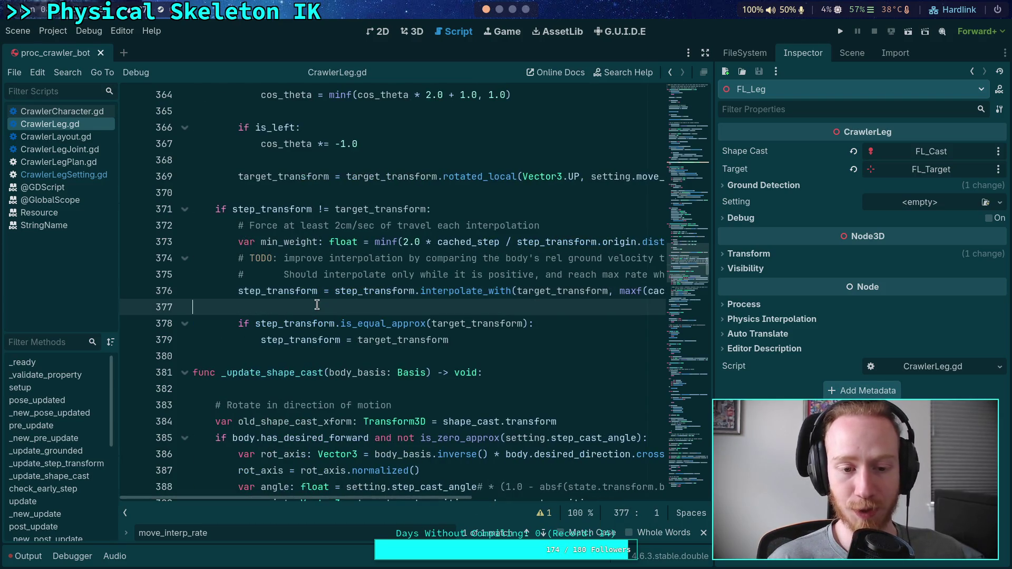
pyautogui.scroll(20, 317, 305)
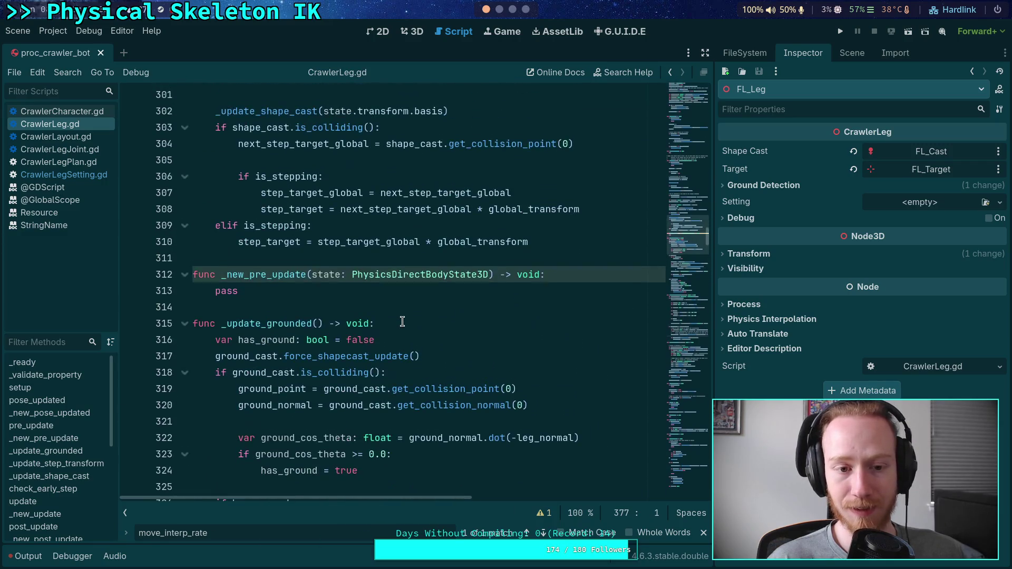
pyautogui.scroll(16, 402, 322)
pyautogui.scroll(16, 403, 317)
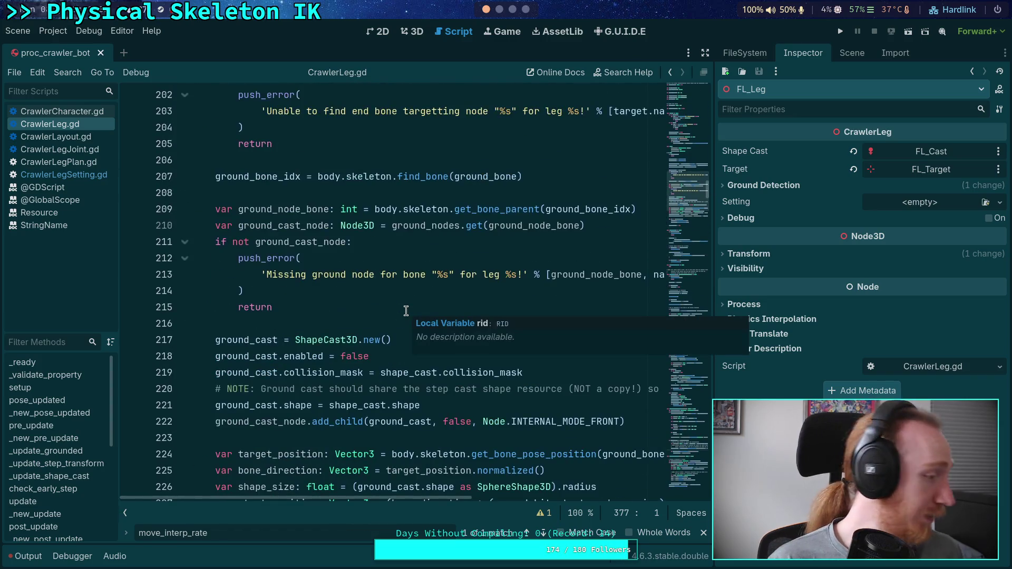
pyautogui.scroll(9, 401, 307)
pyautogui.scroll(20, 398, 305)
# Step: Reopen CrawlerLegSetting.gd around lines 55-58, then show the CrawlerBot scene tree
pyautogui.click(63, 175)
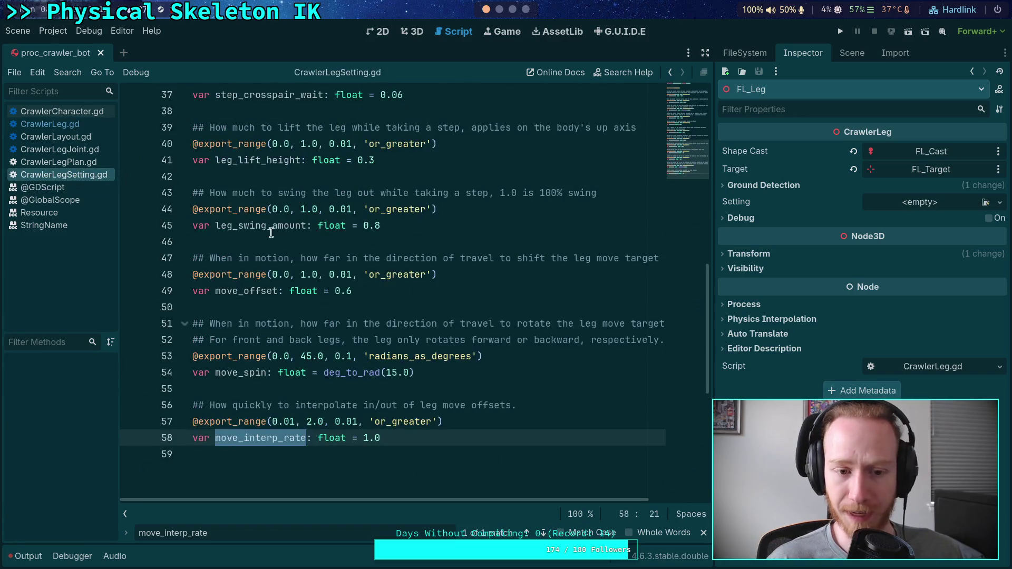
pyautogui.click(413, 436)
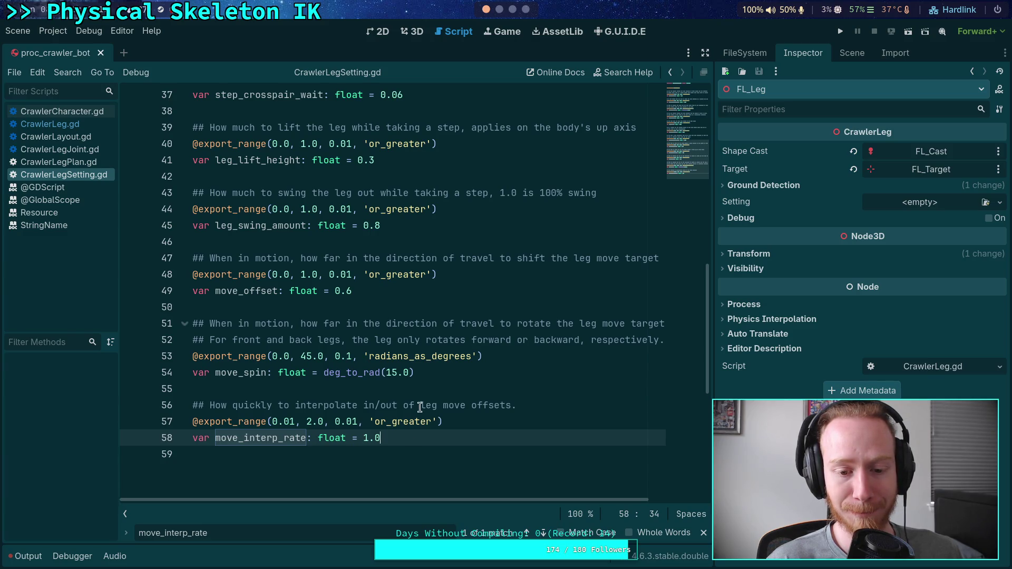
pyautogui.click(427, 390)
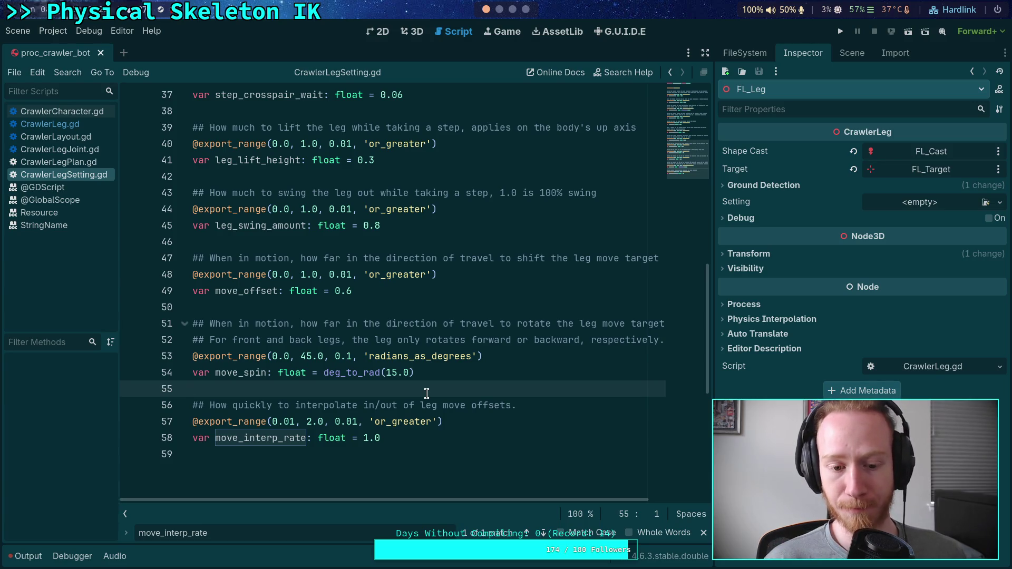
pyautogui.scroll(2, 426, 394)
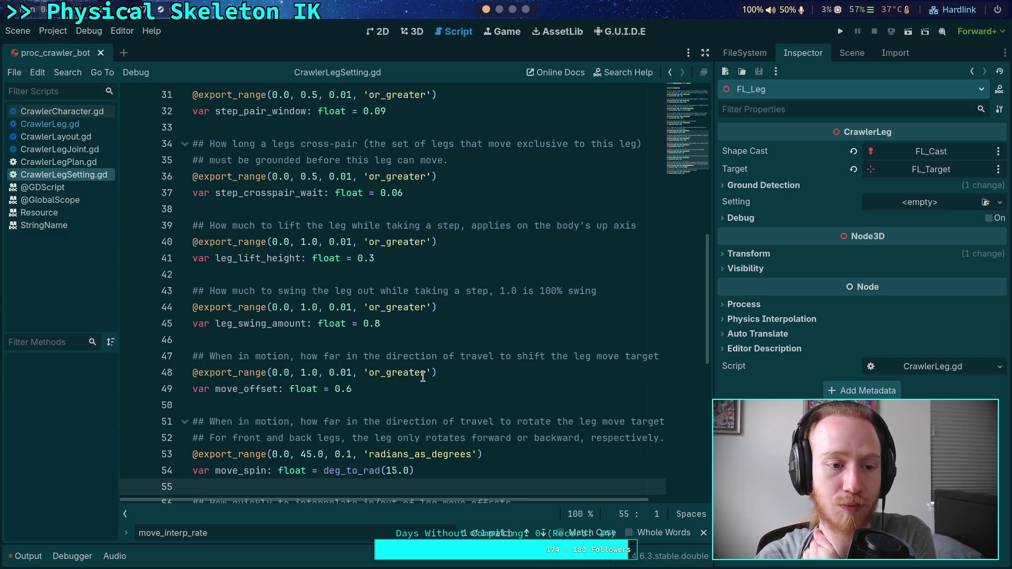
pyautogui.click(851, 53)
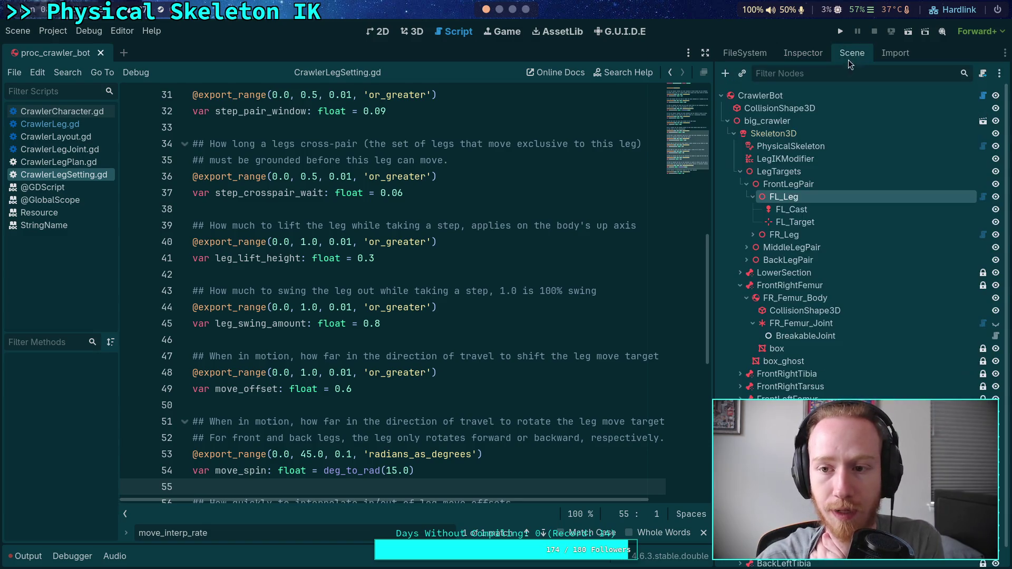
# Step: Show the project files and bring up actions for proc_crawler_bot.tscn without choosing one
pyautogui.click(743, 52)
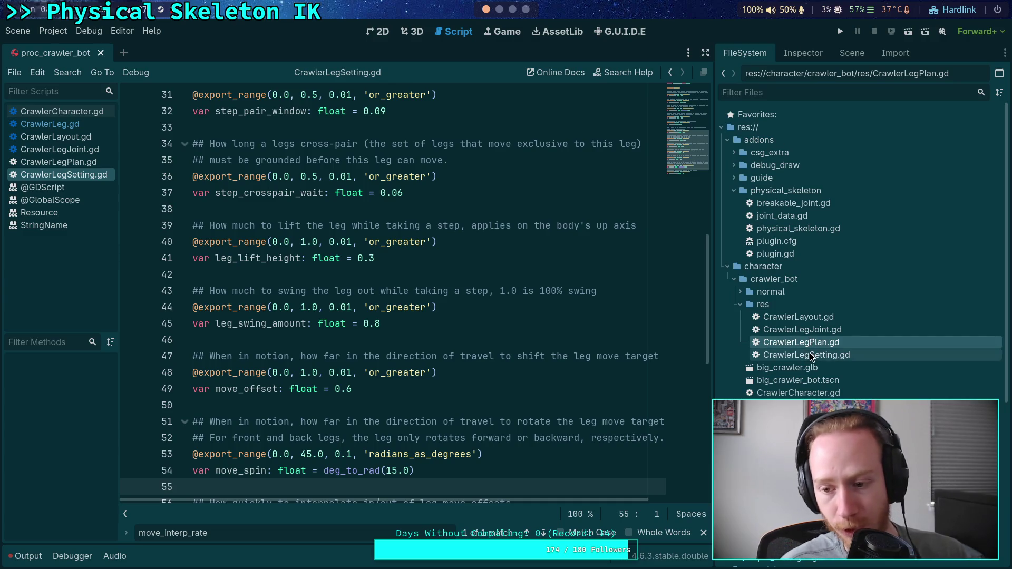
pyautogui.click(798, 406)
pyautogui.rightClick(799, 406)
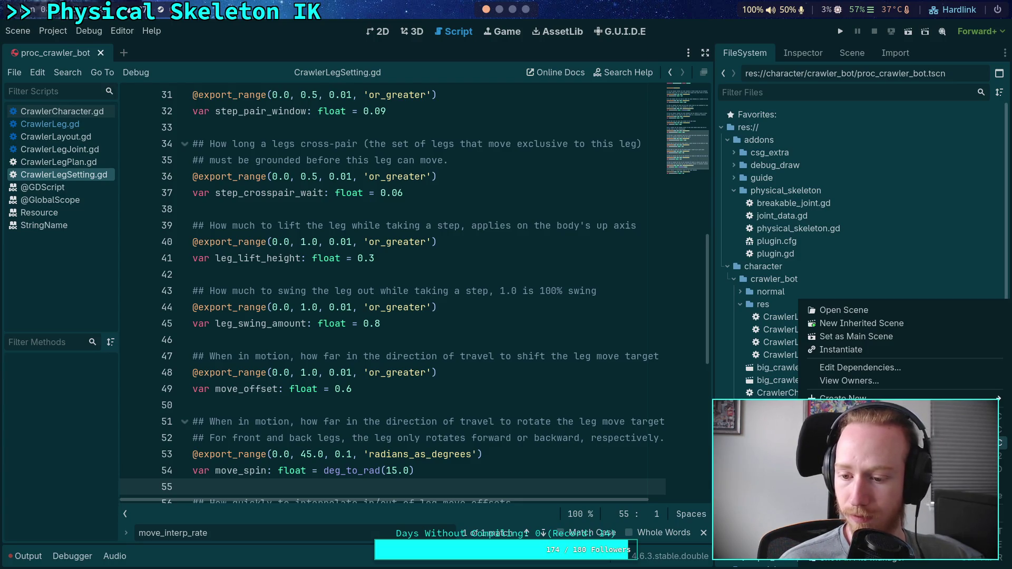
pyautogui.click(515, 377)
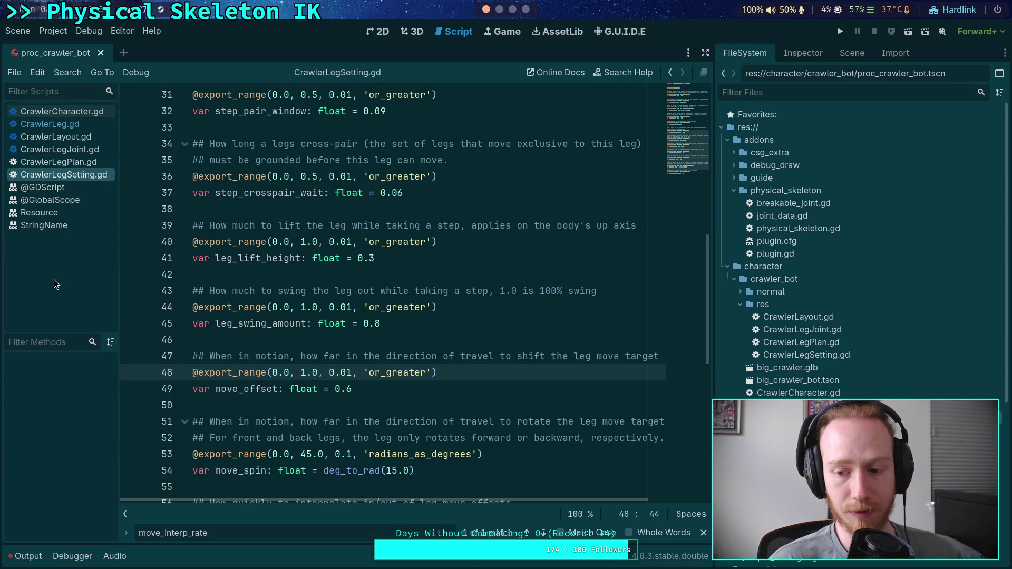
# Step: Browse the script File menu, then clear the parse errors from the Output log
pyautogui.click(14, 73)
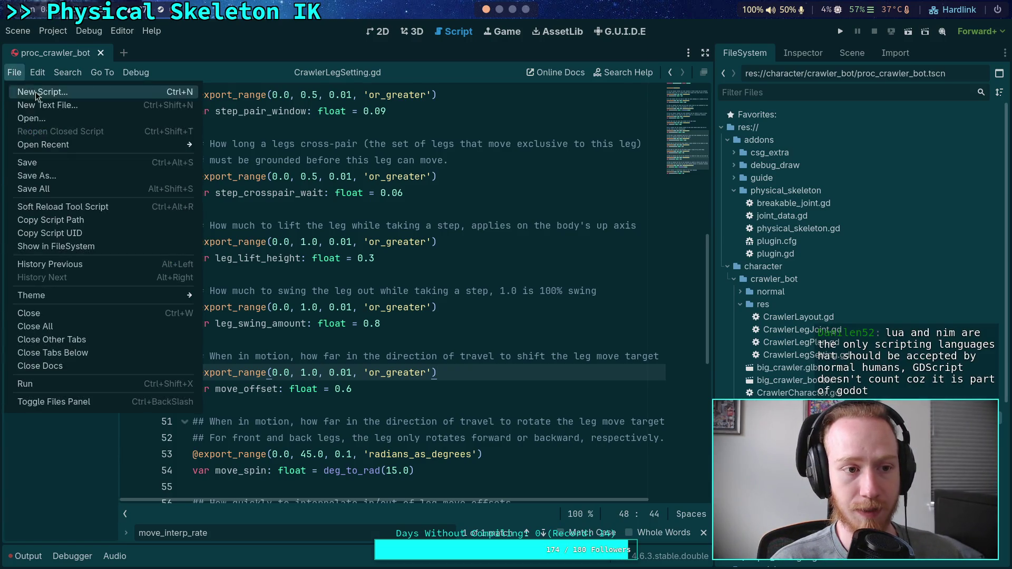
pyautogui.moveTo(78, 150)
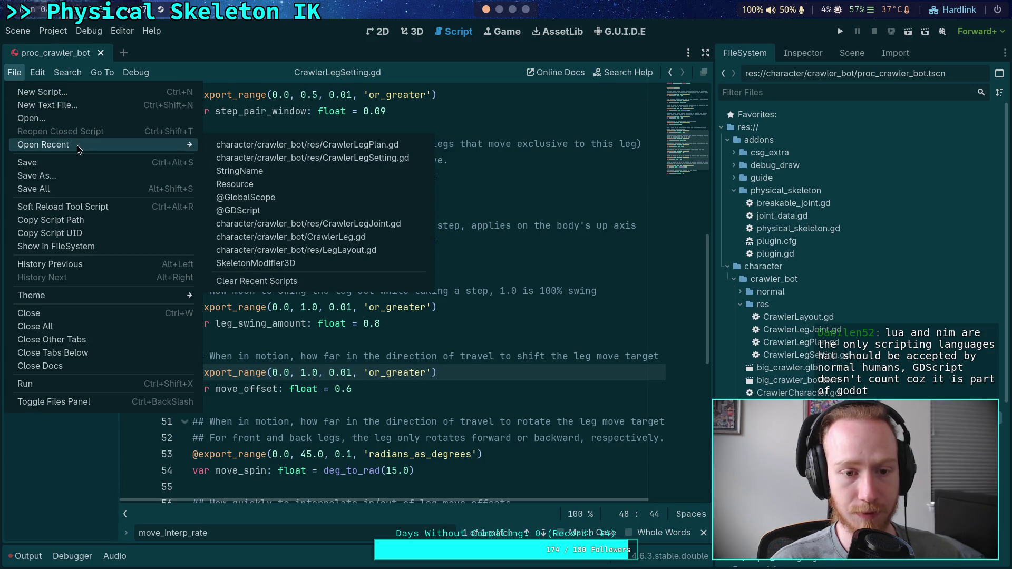
pyautogui.press('Escape')
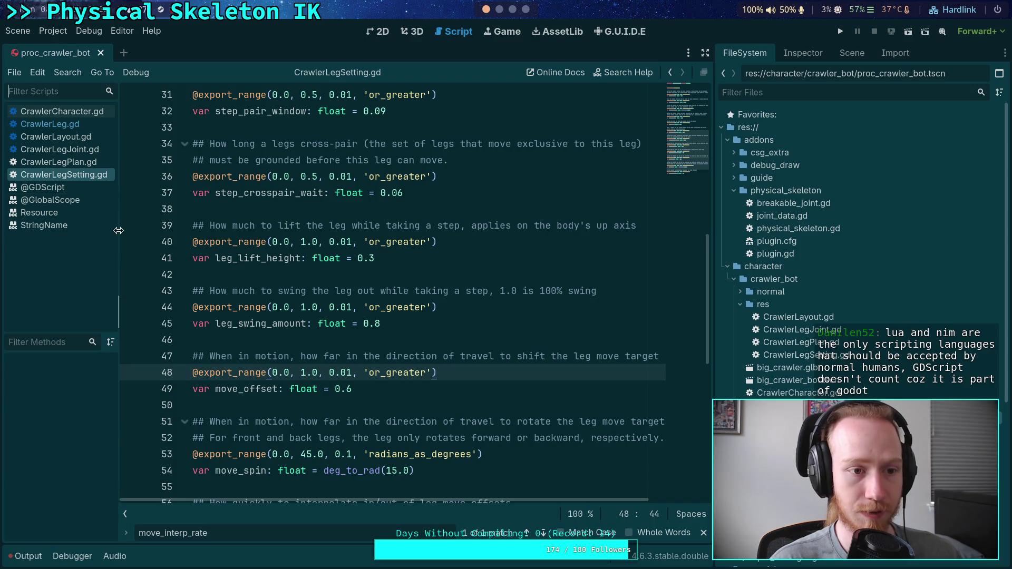
pyautogui.click(25, 555)
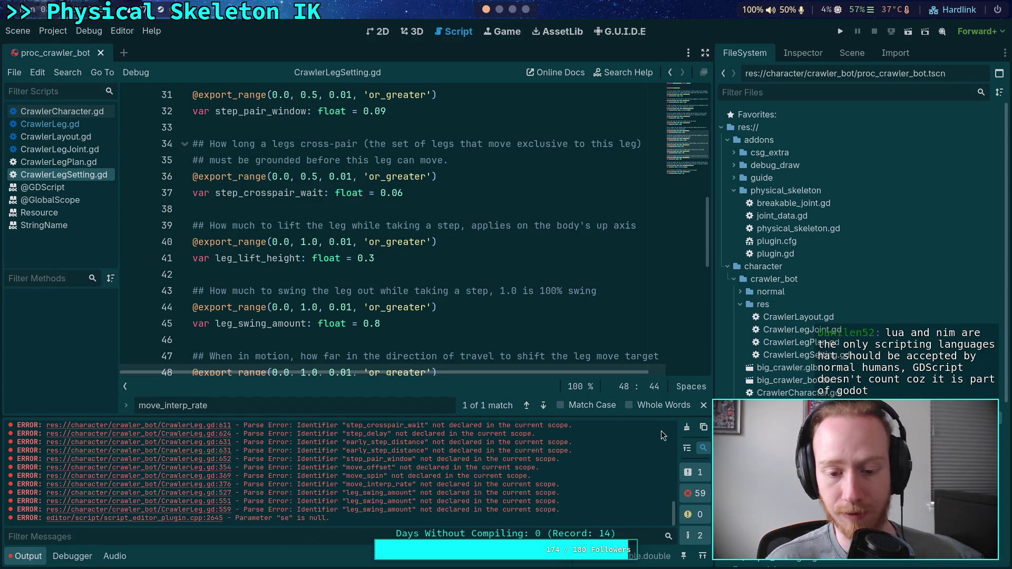
pyautogui.click(686, 428)
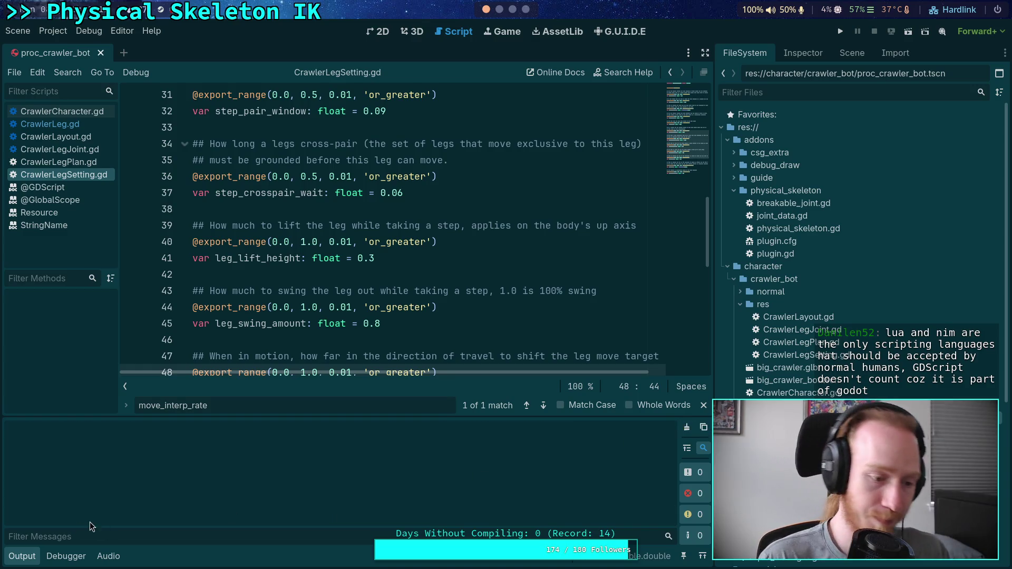
pyautogui.click(23, 557)
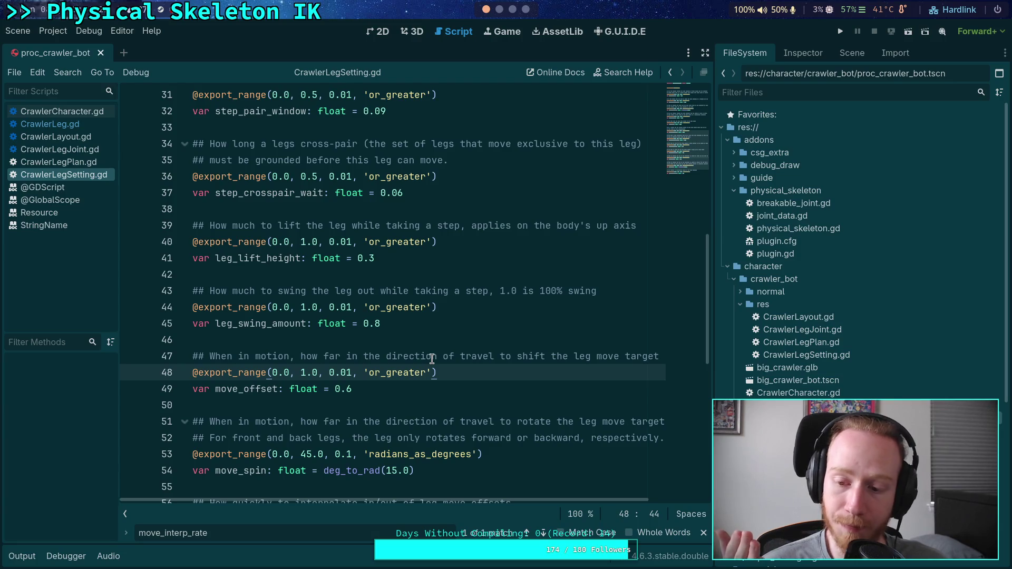
# Step: Add a temporary docstring above class_name in CrawlerLegSetting.gd, then delete it again
pyautogui.scroll(10, 432, 359)
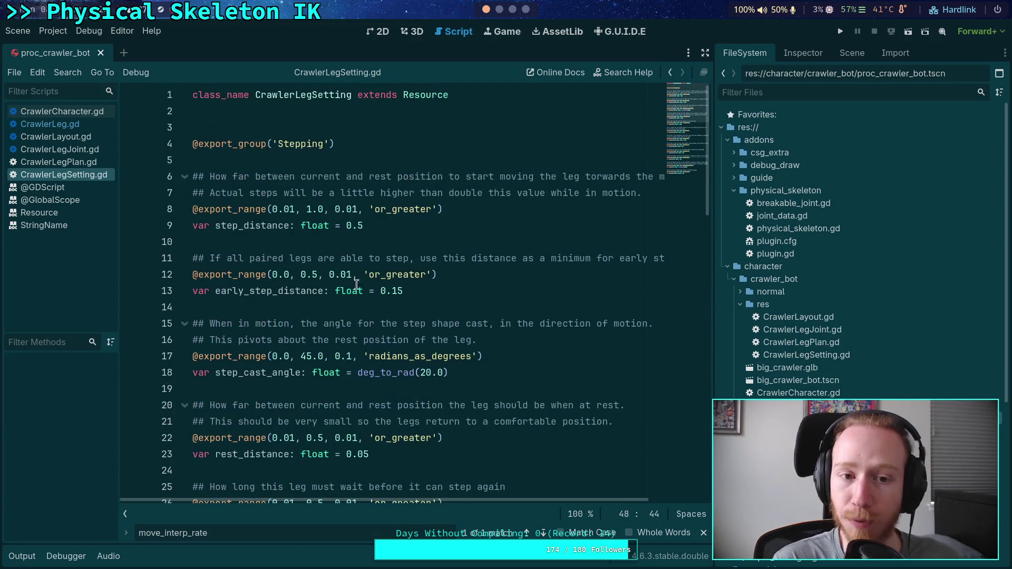
pyautogui.click(194, 95)
pyautogui.press('Return')
pyautogui.press('Return')
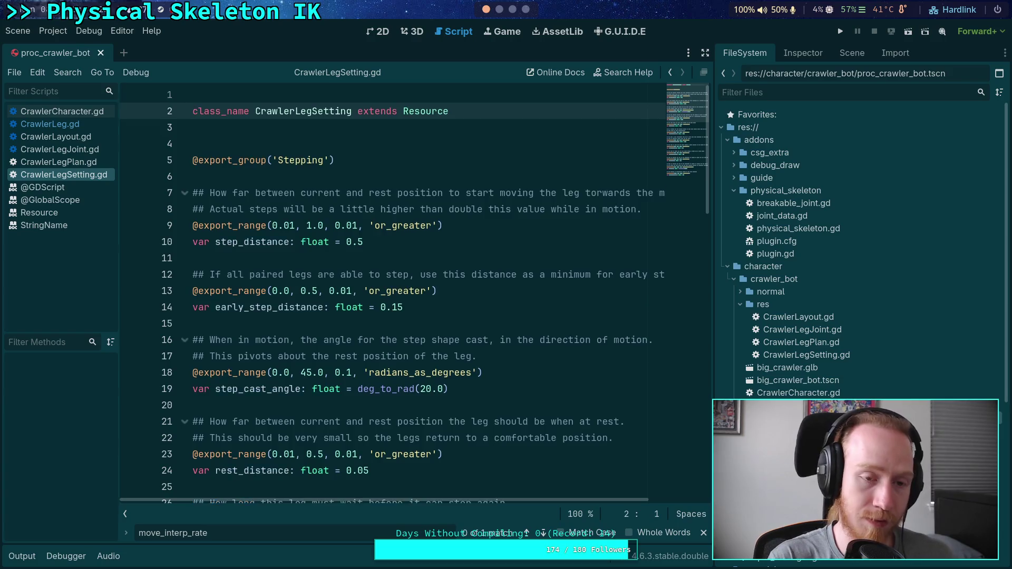
pyautogui.press('Up')
pyautogui.press('Up')
pyautogui.write('"""')
pyautogui.press('Return')
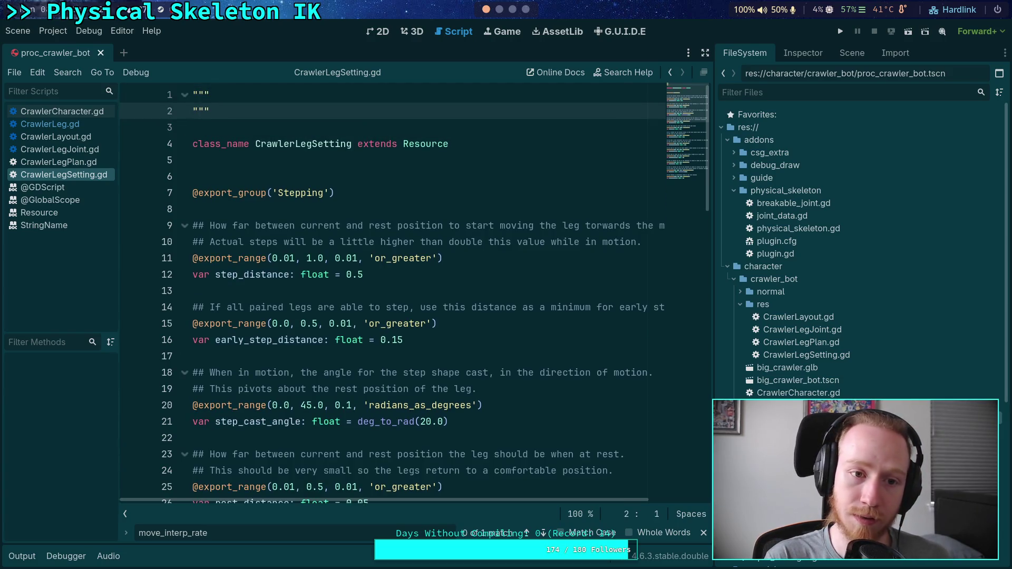
pyautogui.press('Return')
pyautogui.press('Up')
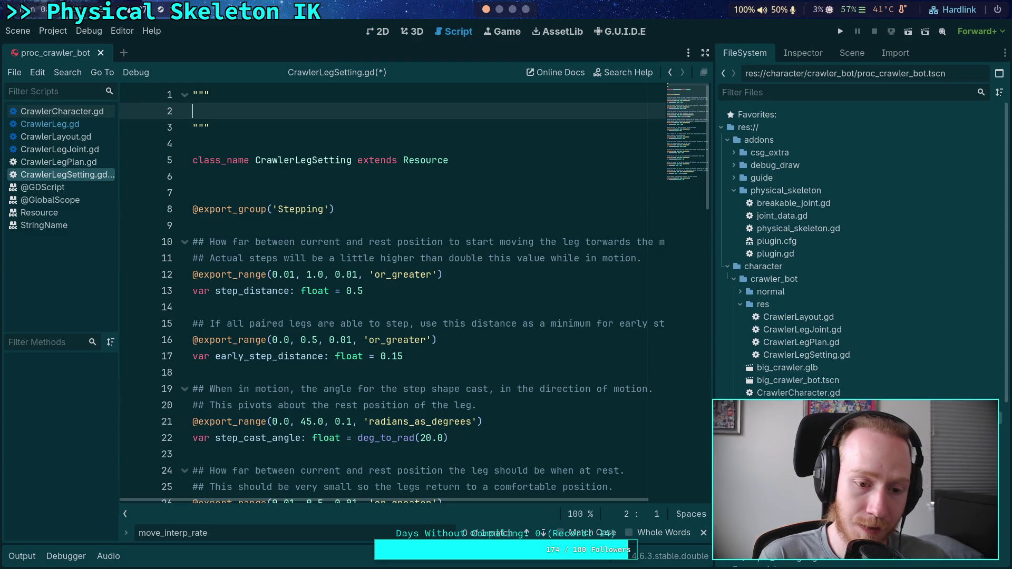
pyautogui.press('Return')
pyautogui.press('Return')
pyautogui.press('Up')
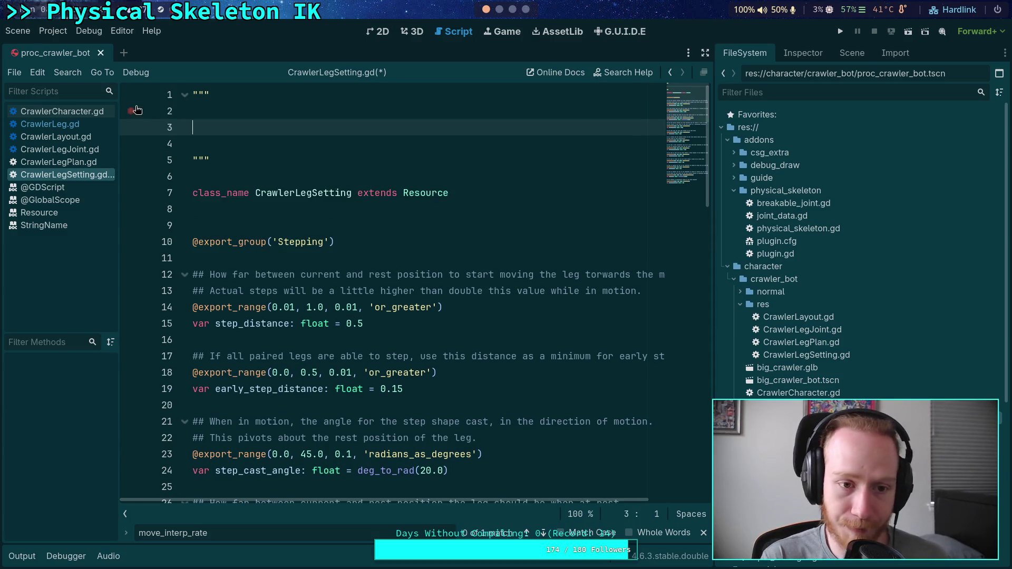
pyautogui.click(223, 154)
pyautogui.hotkey('ctrl', 'shift', 'Home')
pyautogui.press('BackSpace')
pyautogui.press('Delete')
pyautogui.press('Delete')
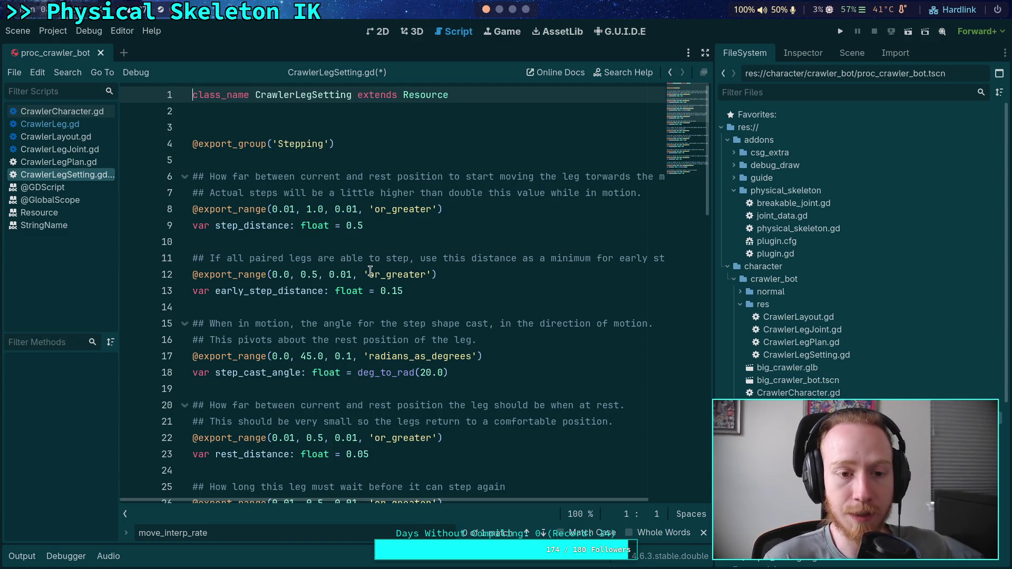
pyautogui.doubleClick(233, 144)
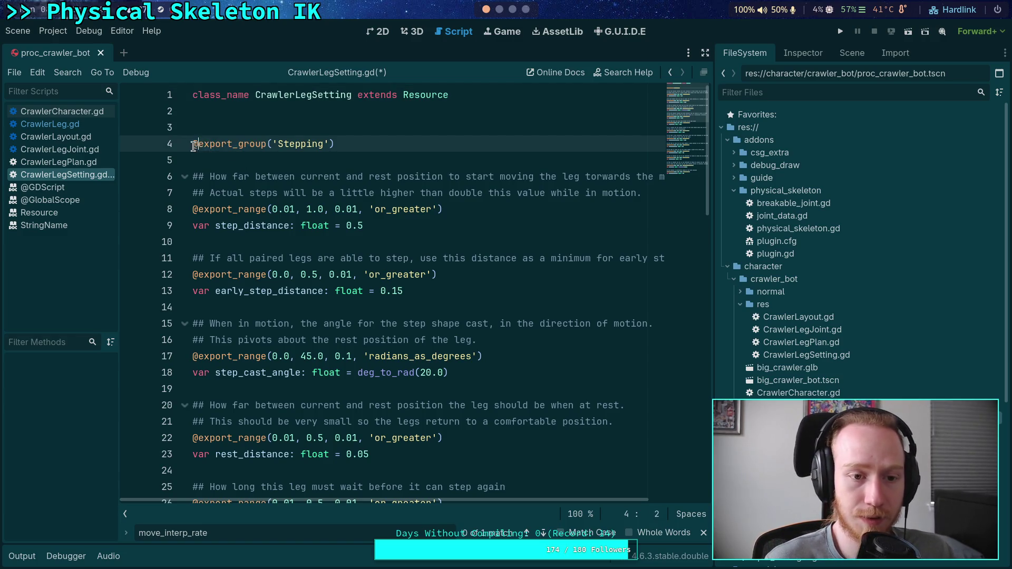
pyautogui.click(201, 140)
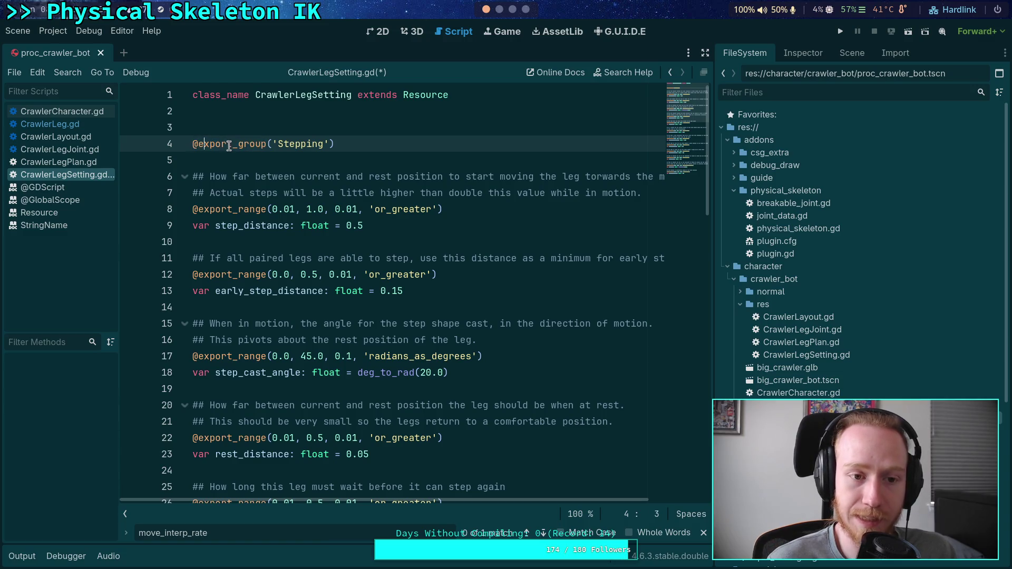
pyautogui.moveTo(194, 144); pyautogui.dragTo(266, 144)
pyautogui.click(193, 143)
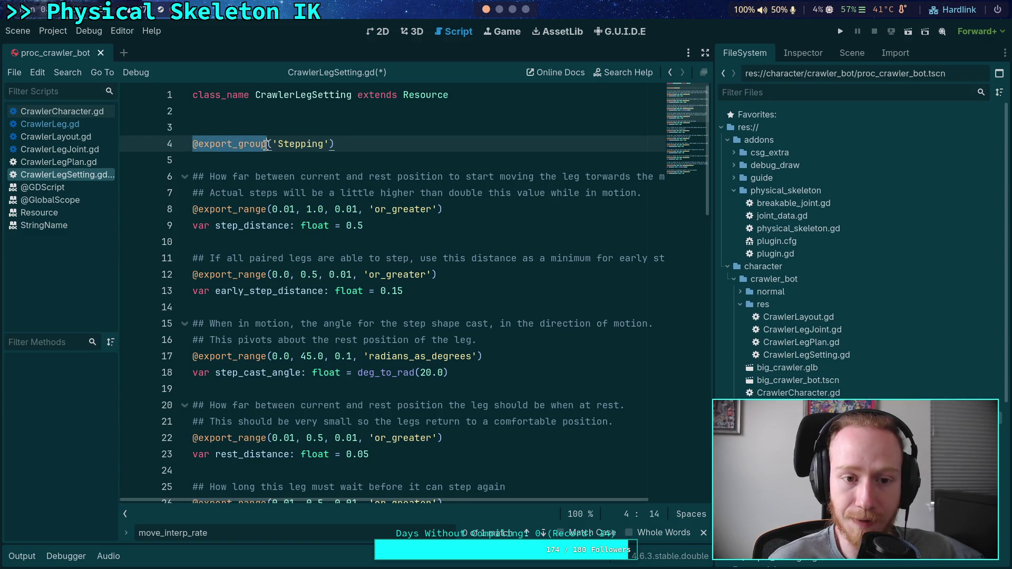
pyautogui.click(269, 210)
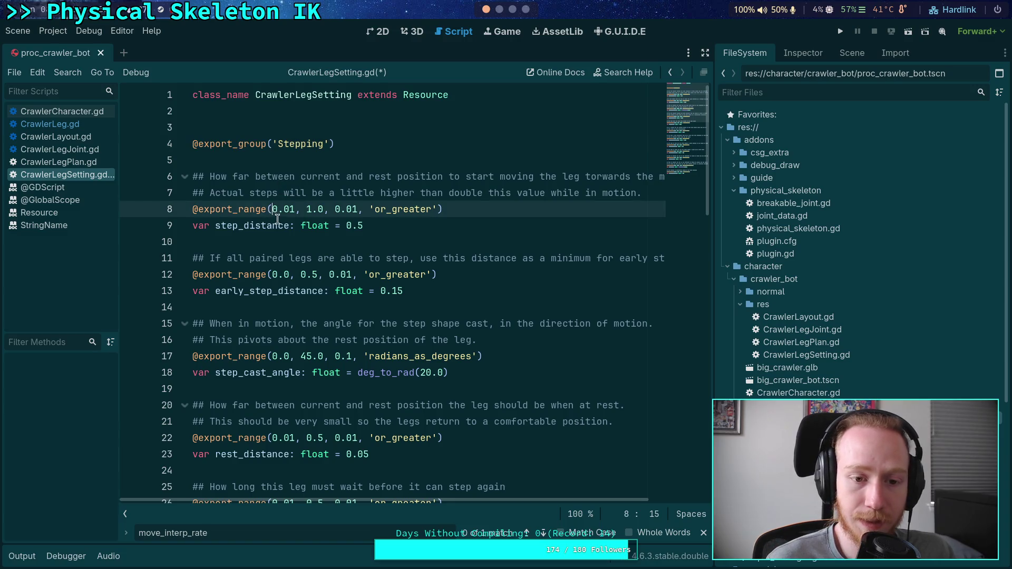
pyautogui.moveTo(266, 209)
pyautogui.mouseDown()
pyautogui.moveTo(195, 209)
pyautogui.moveTo(267, 210)
pyautogui.mouseUp()
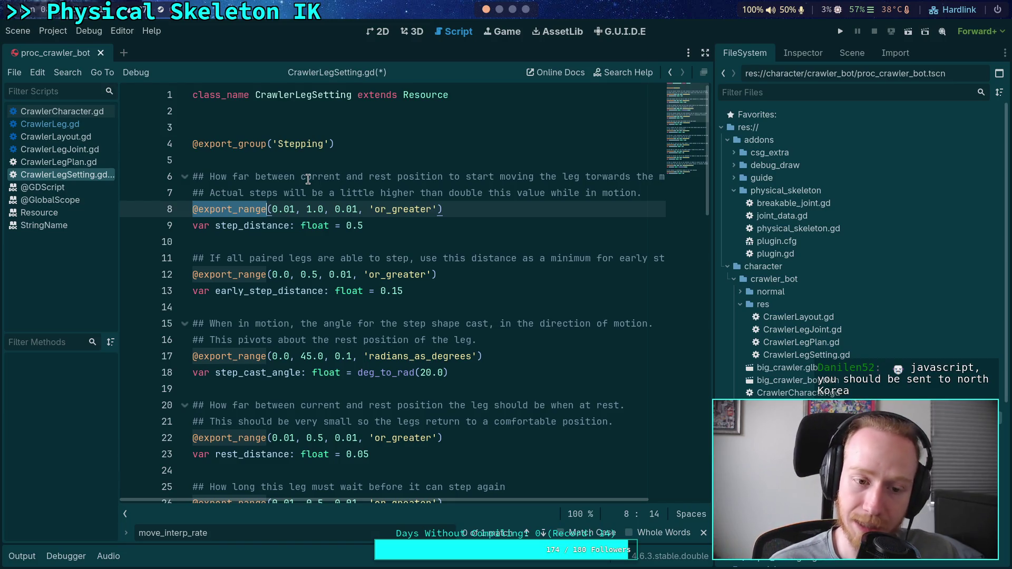
pyautogui.click(342, 240)
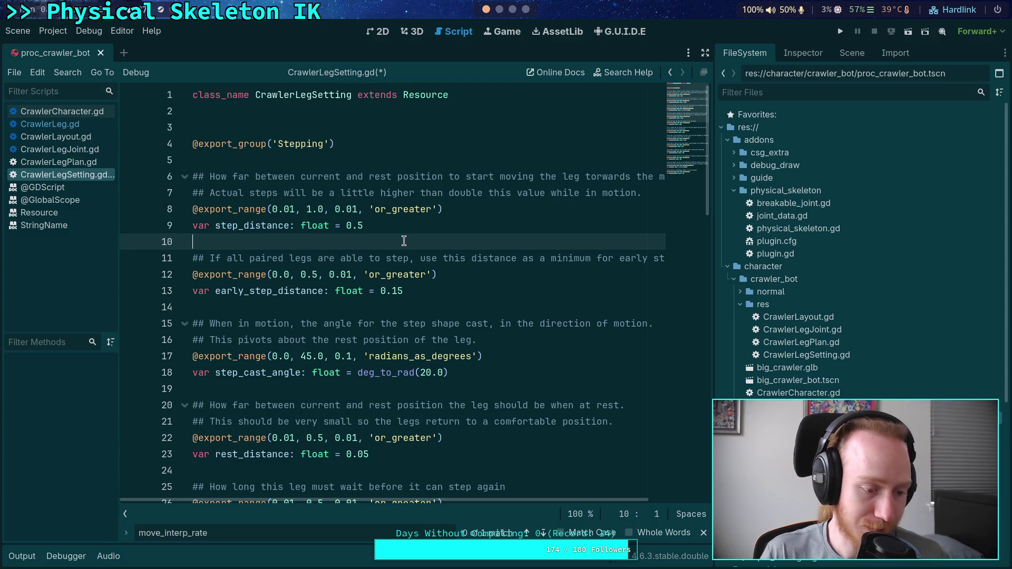
pyautogui.click(351, 291)
pyautogui.click(359, 308)
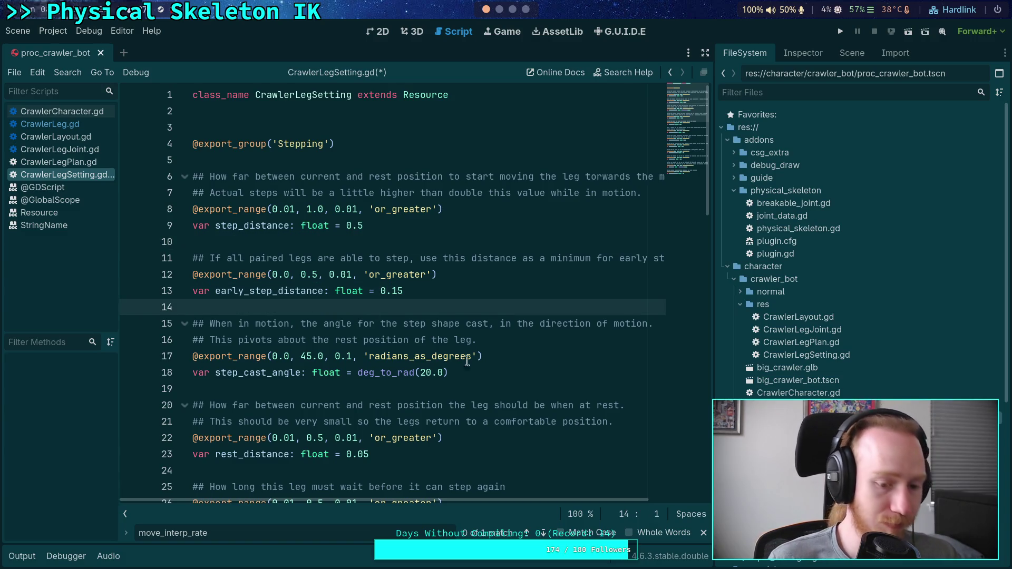
pyautogui.click(704, 532)
pyautogui.click(367, 388)
pyautogui.scroll(-11, 372, 379)
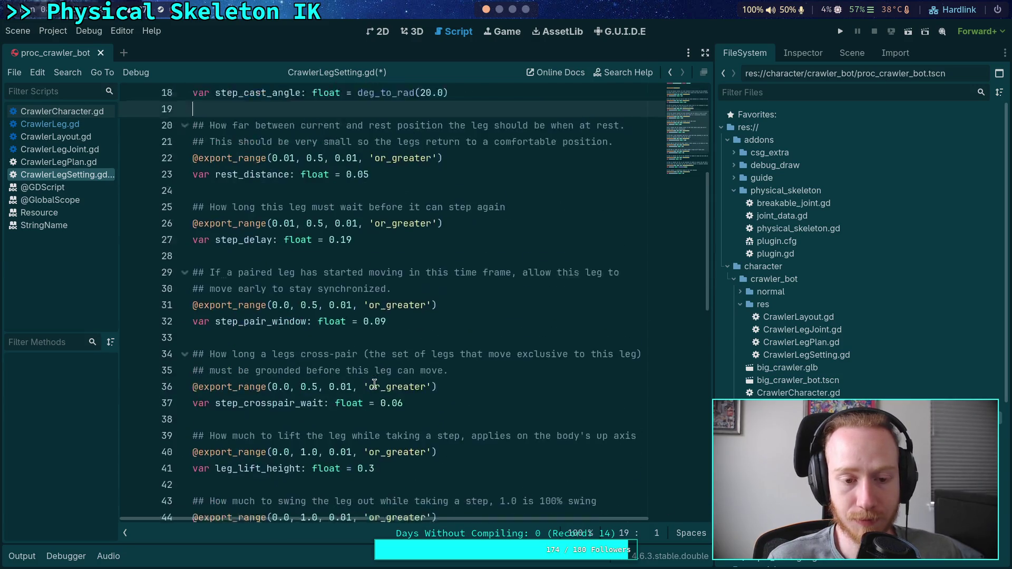
pyautogui.scroll(-6, 414, 343)
pyautogui.scroll(5, 316, 332)
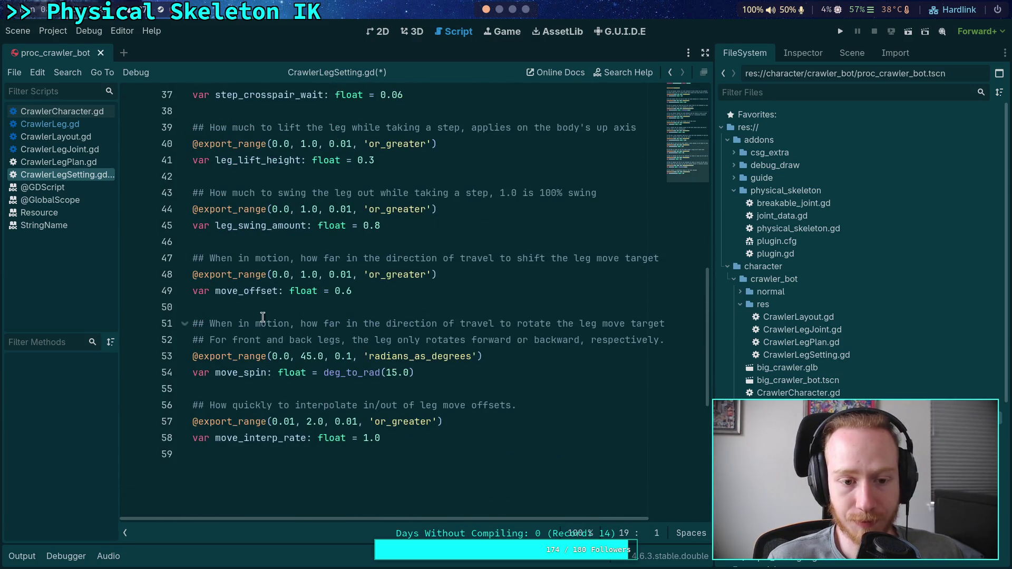
# Step: Glance at CrawlerLeg.gd, then return to CrawlerLegSetting.gd at line 25
pyautogui.click(50, 124)
pyautogui.click(279, 374)
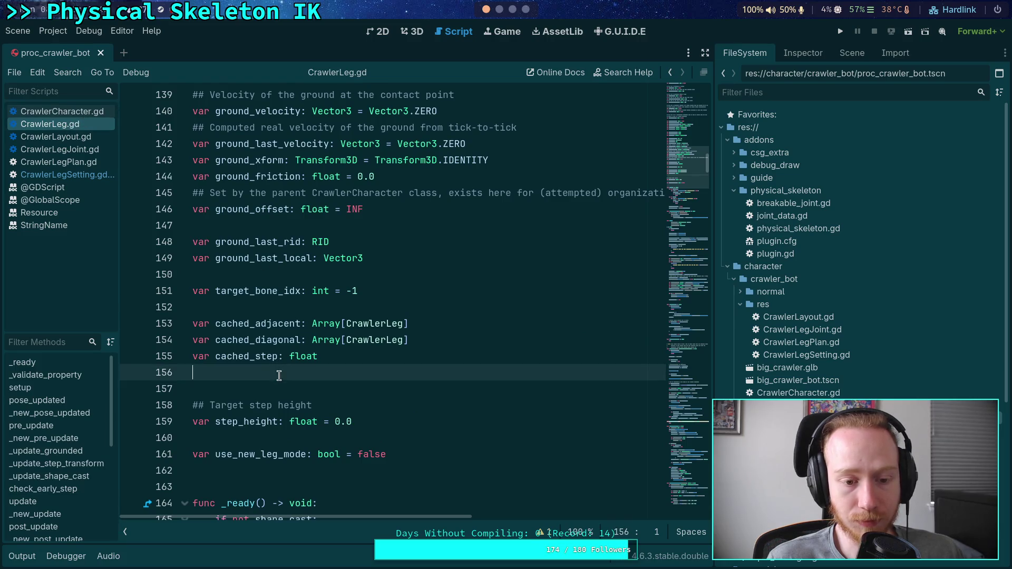
pyautogui.click(52, 162)
pyautogui.click(52, 174)
pyautogui.scroll(6, 497, 298)
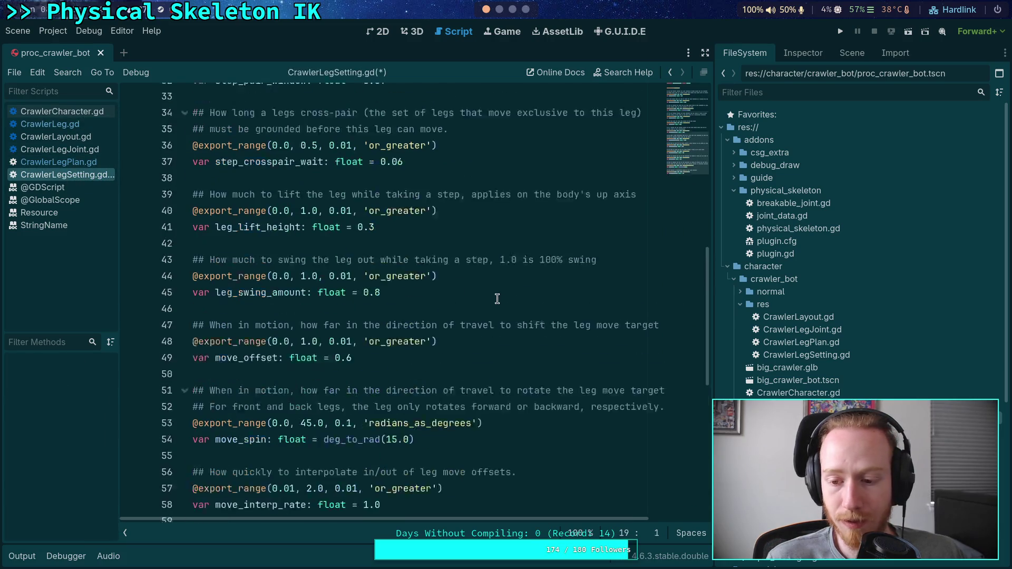
pyautogui.scroll(1, 498, 299)
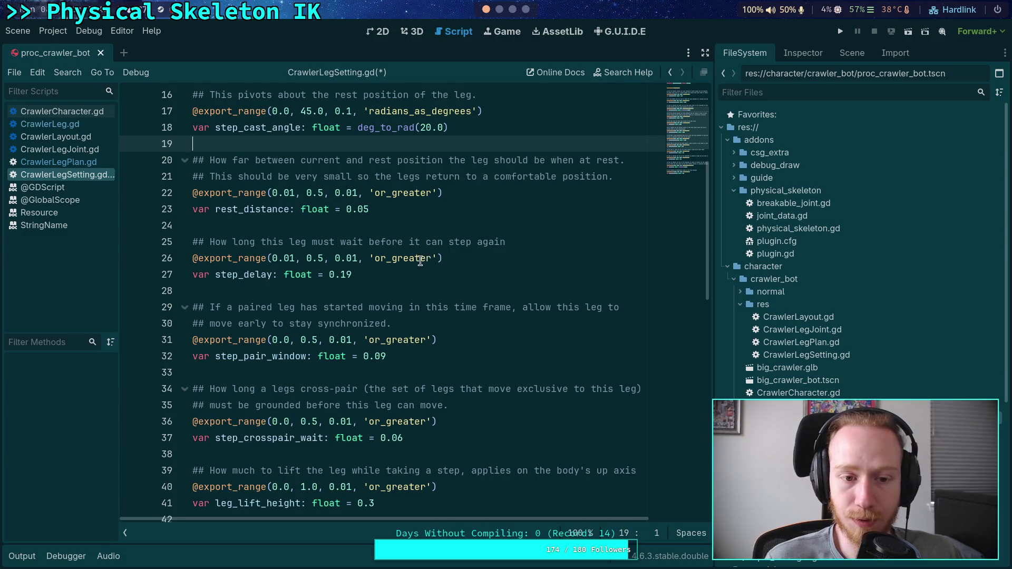
pyautogui.click(453, 236)
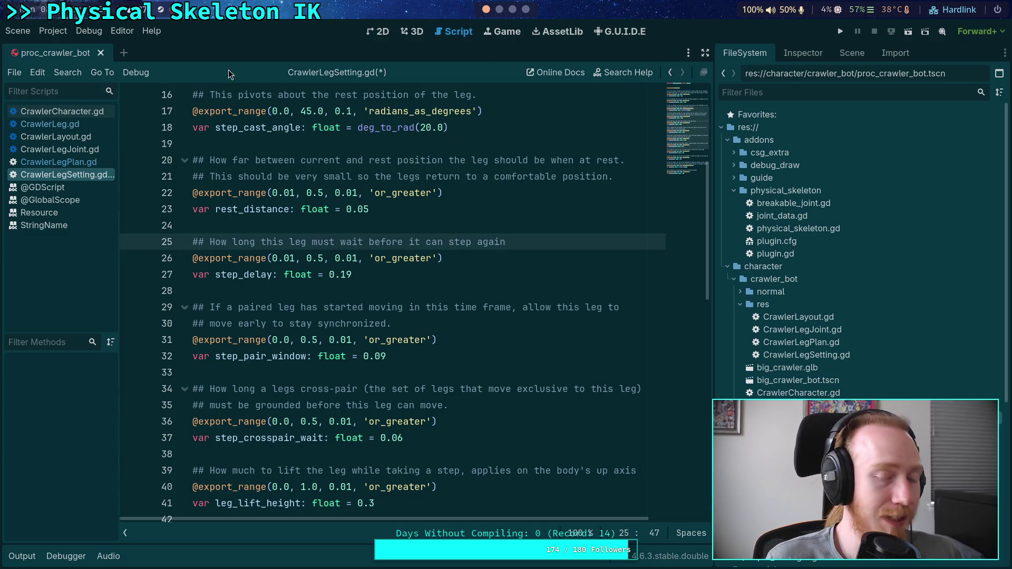
# Step: Switch over to the terminal workspace
pyautogui.click(500, 9)
pyautogui.click(513, 9)
pyautogui.click(499, 9)
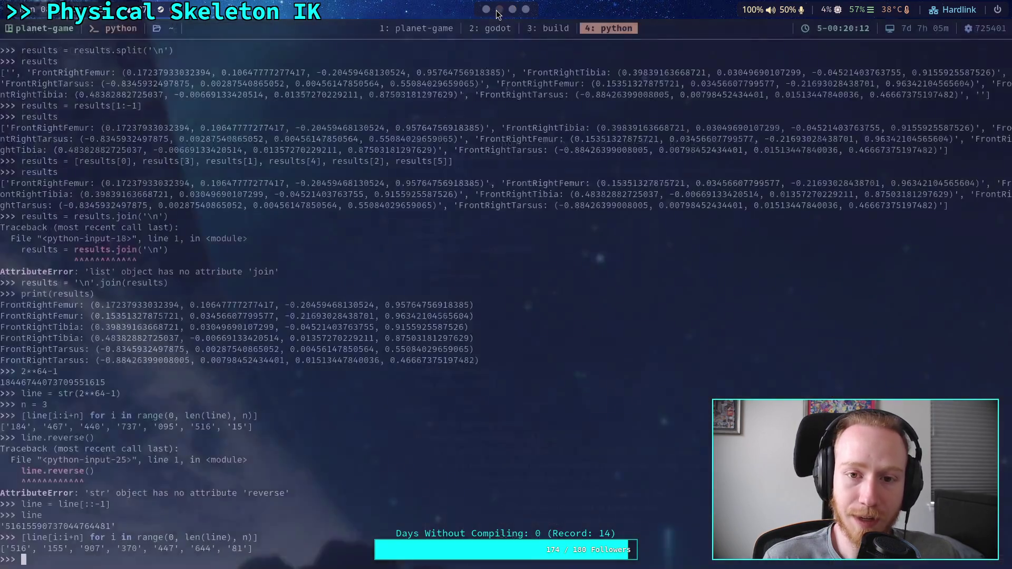
# Step: Show the '1: planet-game' shell, discard the half-typed 'n .' command, and return to Godot
pyautogui.click(410, 31)
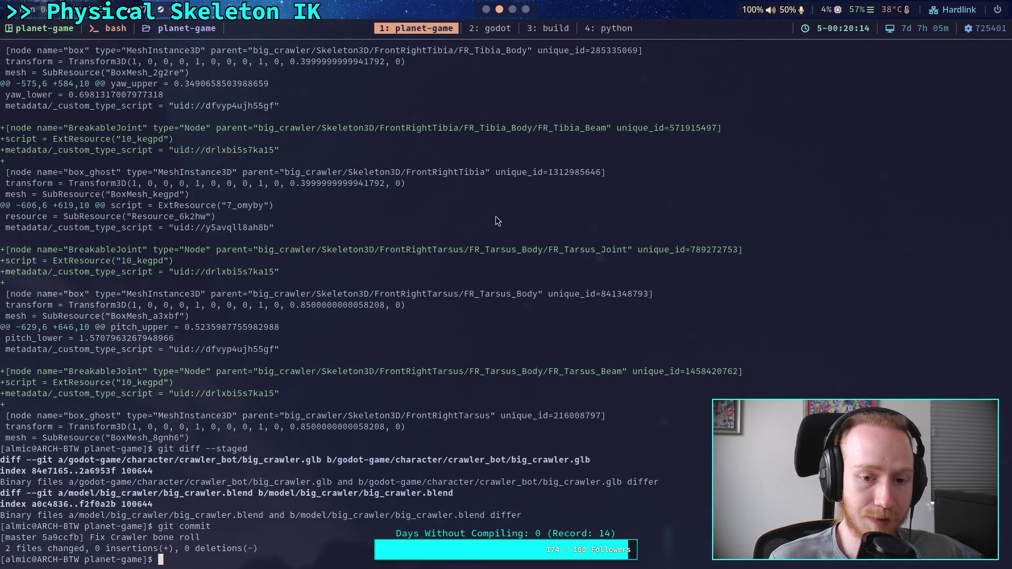
pyautogui.write('n .')
pyautogui.press('BackSpace')
pyautogui.press('BackSpace')
pyautogui.press('BackSpace')
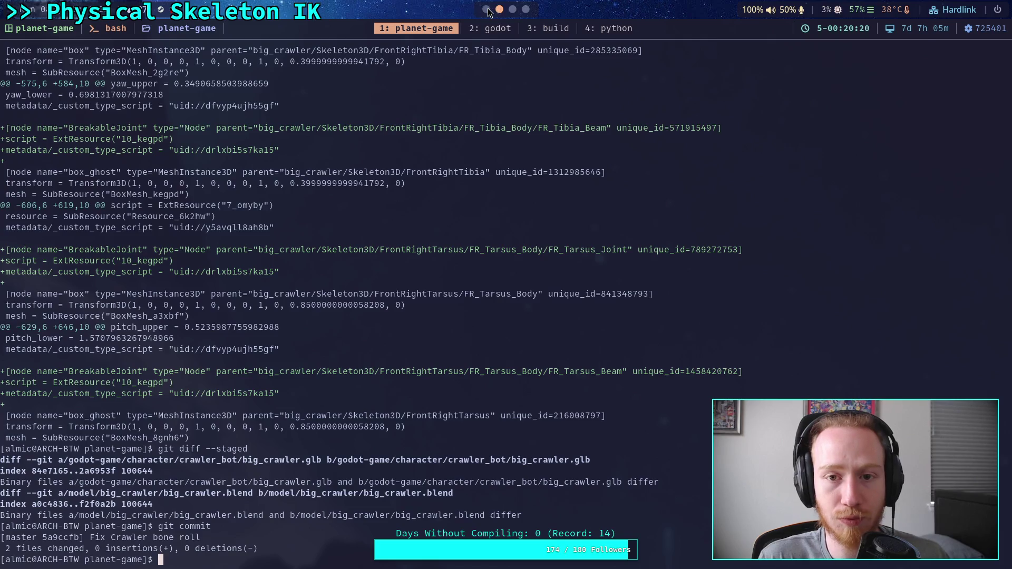
pyautogui.press('super+1')
pyautogui.scroll(5, 269, 221)
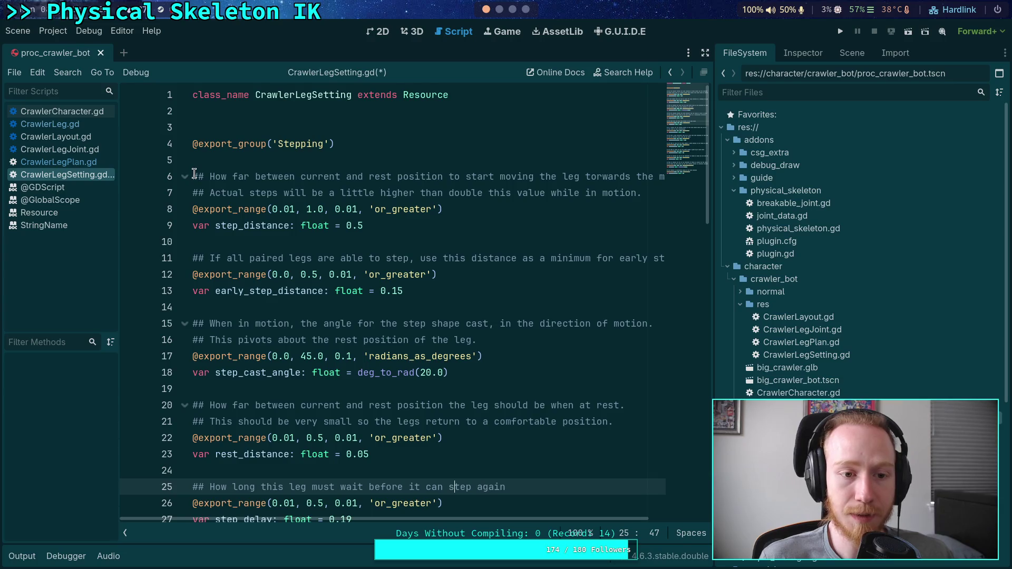
# Step: Copy lines 4–58 of CrawlerLegSetting.gd into CrawlerLeg.gd at line 26, then go to the terminal
pyautogui.moveTo(193, 145)
pyautogui.mouseDown()
pyautogui.moveTo(369, 237)
pyautogui.moveTo(450, 369)
pyautogui.moveTo(520, 396)
pyautogui.mouseUp()
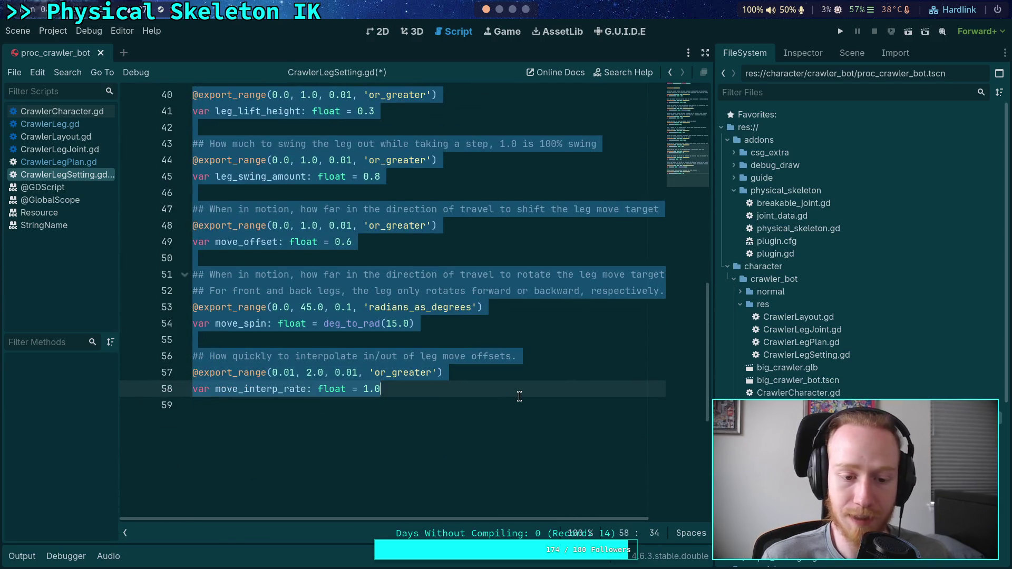
pyautogui.click(74, 162)
pyautogui.click(83, 127)
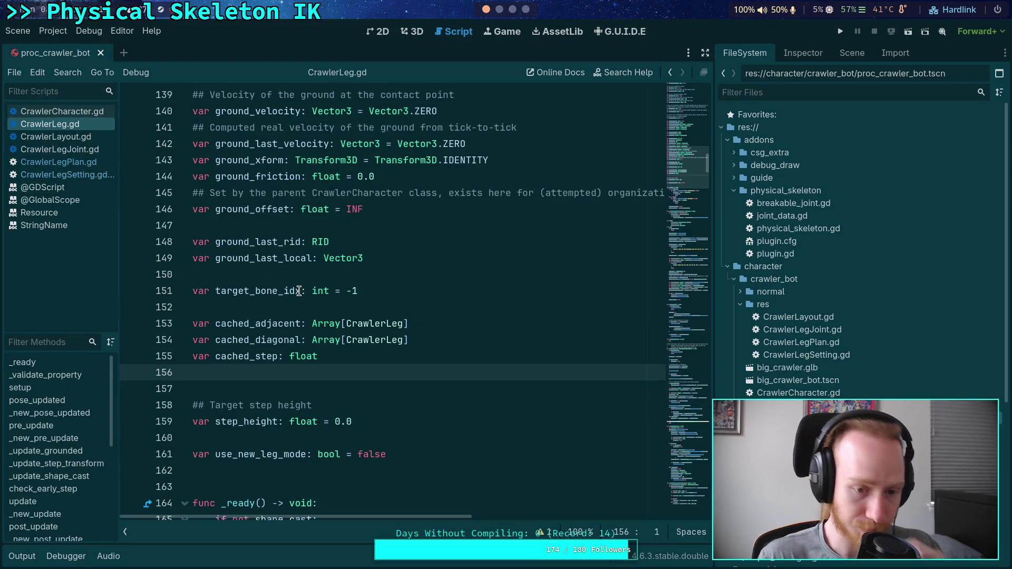
pyautogui.scroll(15, 372, 269)
pyautogui.scroll(15, 372, 269)
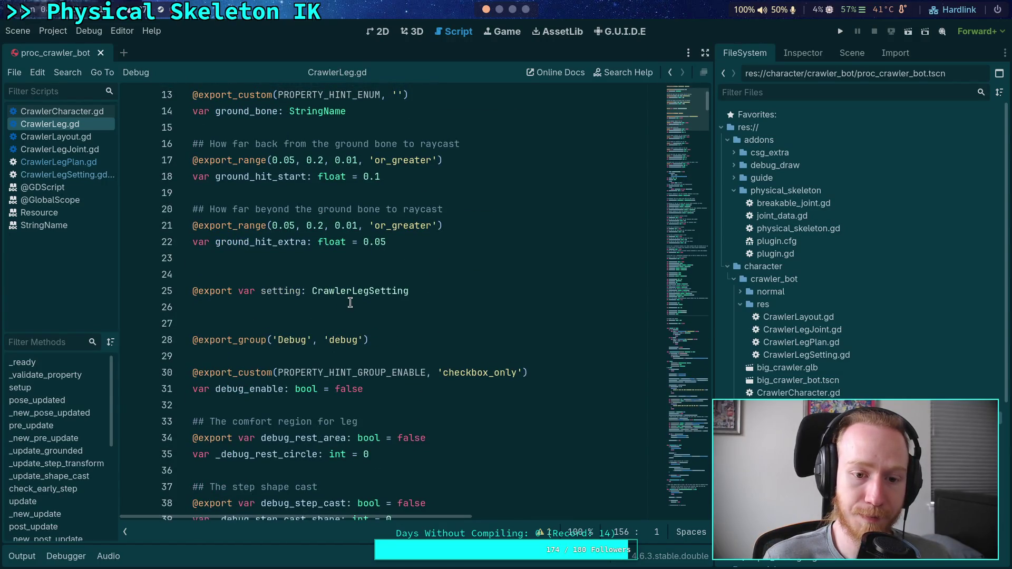
pyautogui.click(323, 302)
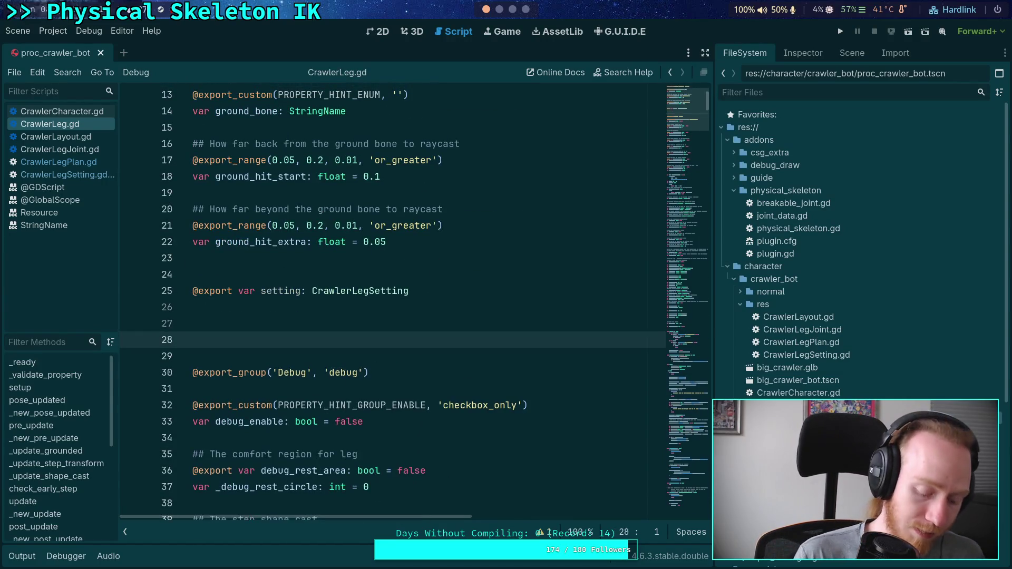
pyautogui.hotkey('ctrl', 'v')
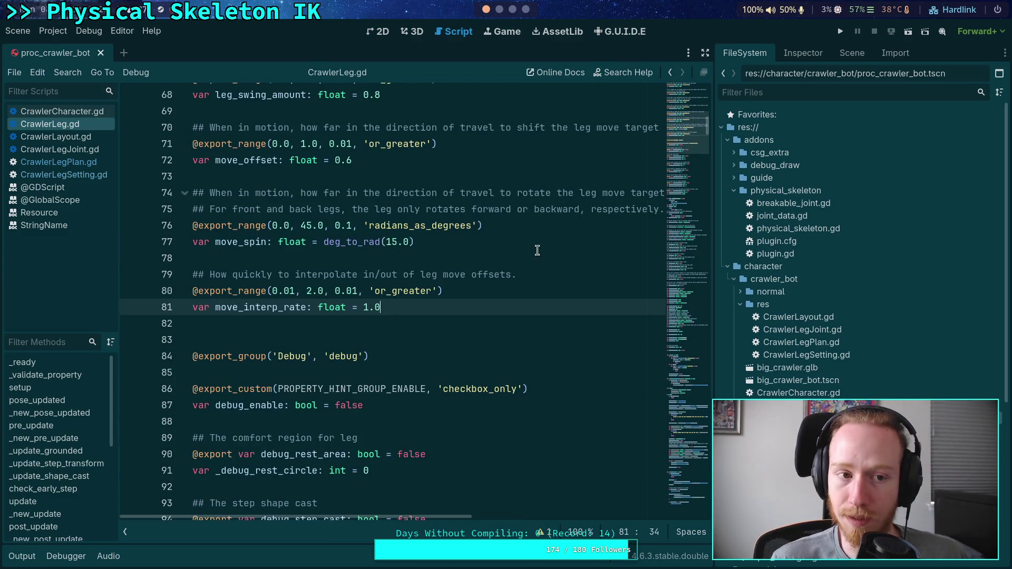
pyautogui.click(499, 9)
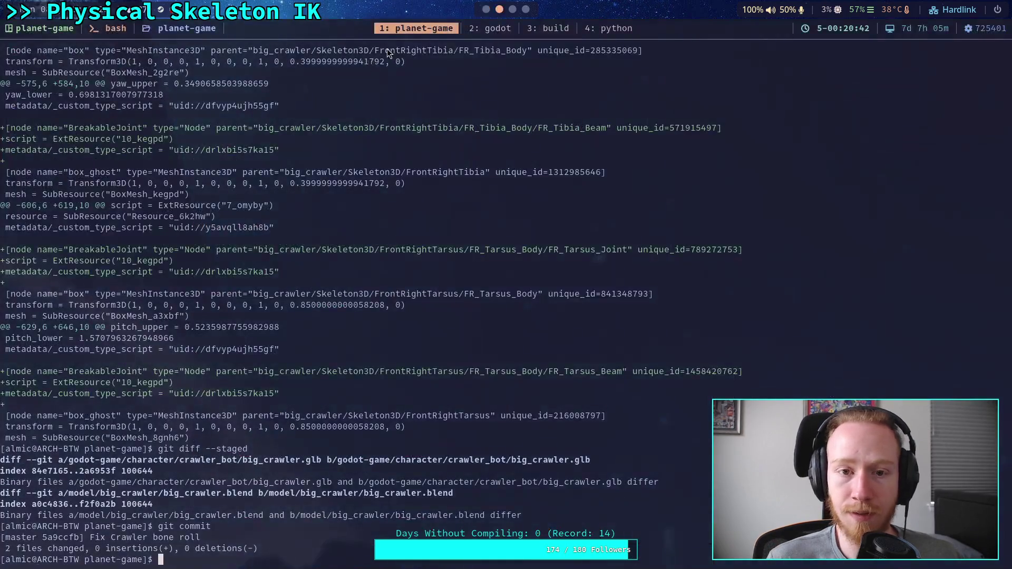
# Step: Run git status and review the git diff of big_crawler_bot.tscn
pyautogui.write('git status')
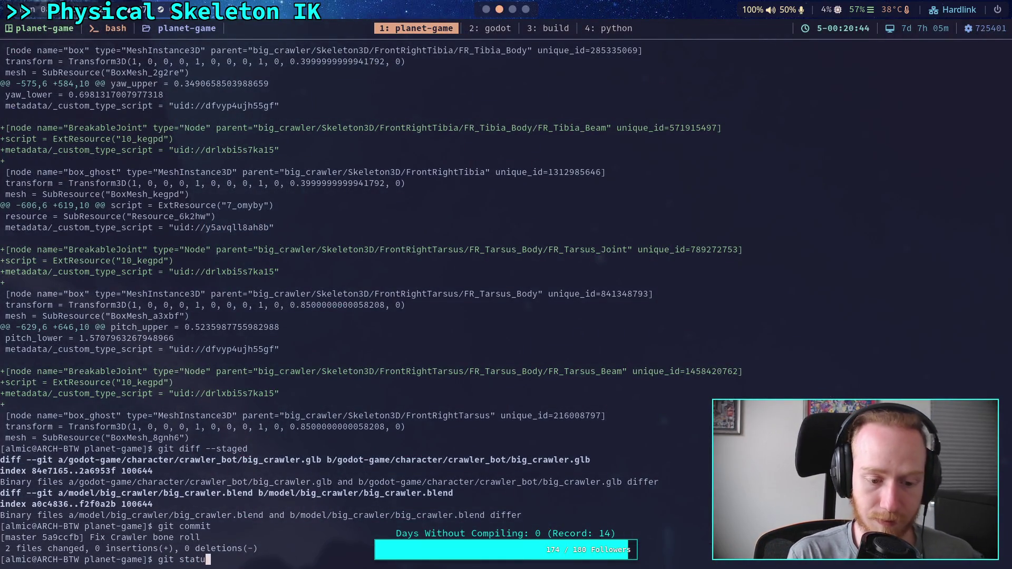
pyautogui.press('Return')
pyautogui.write('git ')
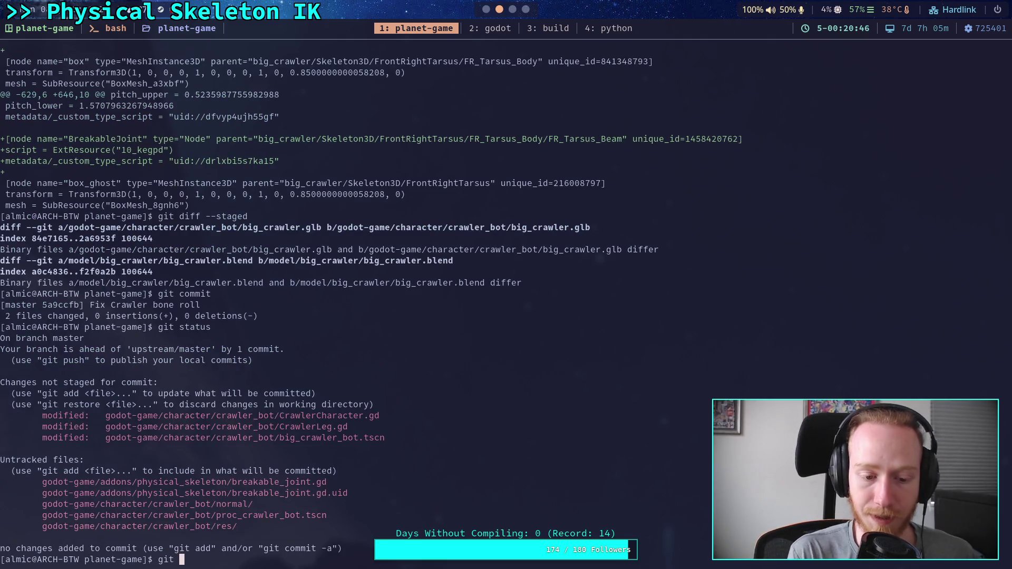
pyautogui.write('godot-game/')
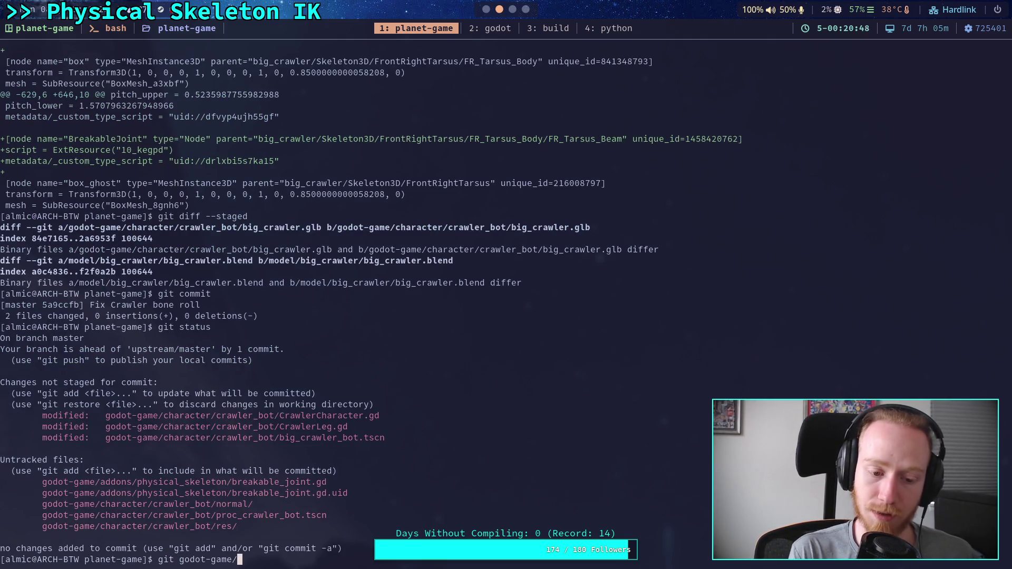
pyautogui.write('character/crawler_bot/big')
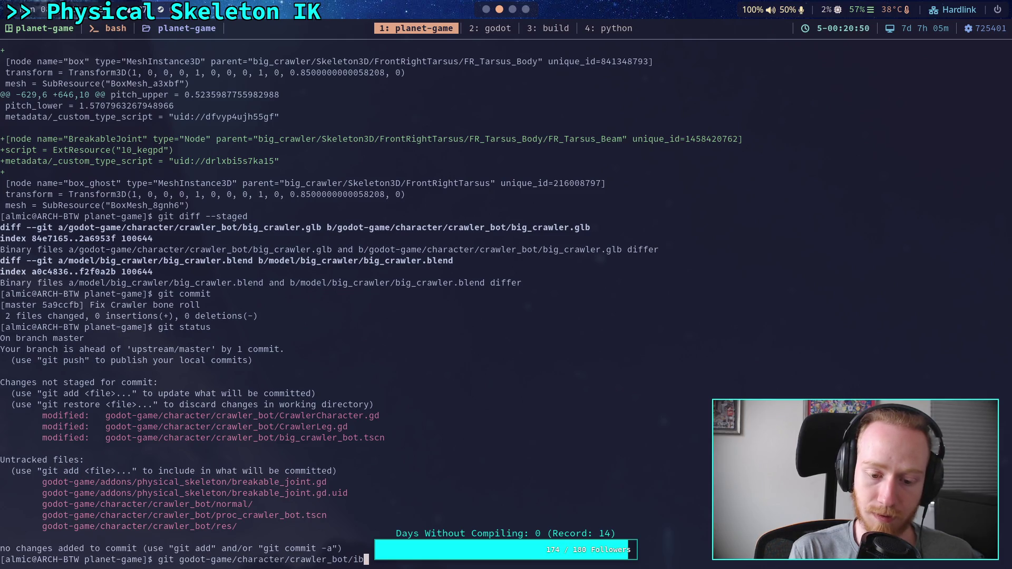
pyautogui.press('Tab')
pyautogui.write('_')
pyautogui.press('Tab')
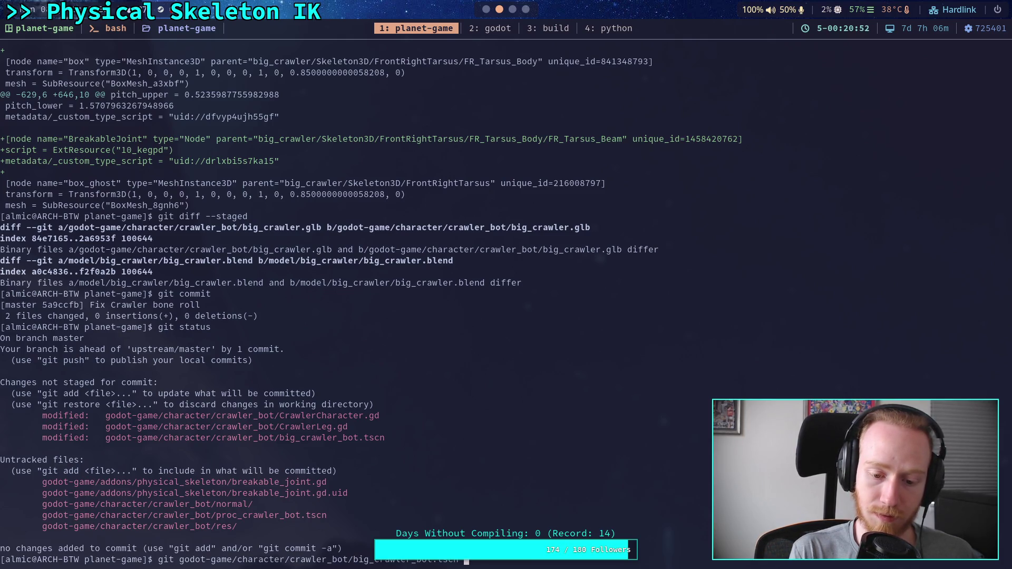
pyautogui.press('Left')
pyautogui.press('Left')
pyautogui.press('Left')
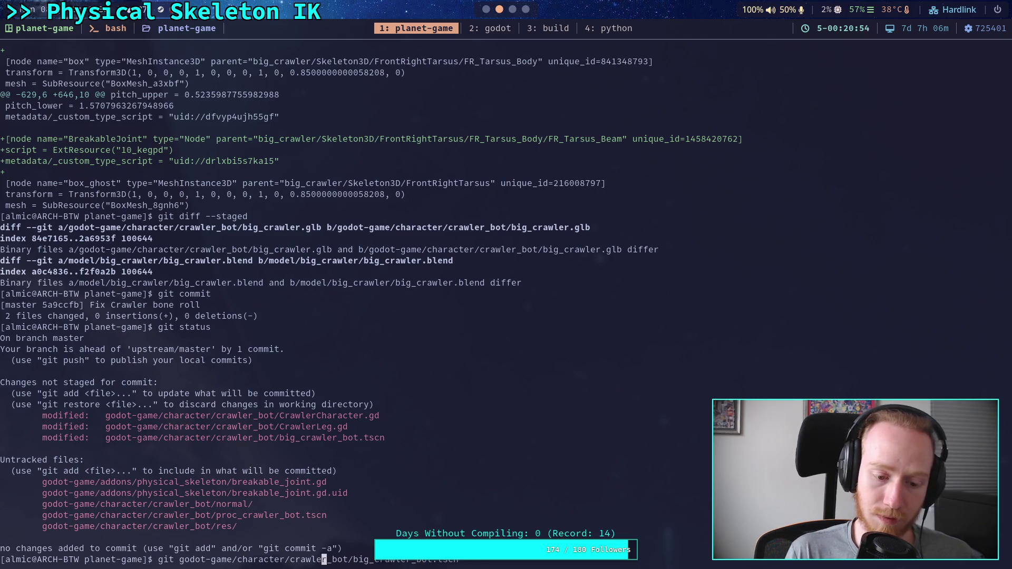
pyautogui.press('Left')
pyautogui.press('Left')
pyautogui.press('Left')
pyautogui.write('diff')
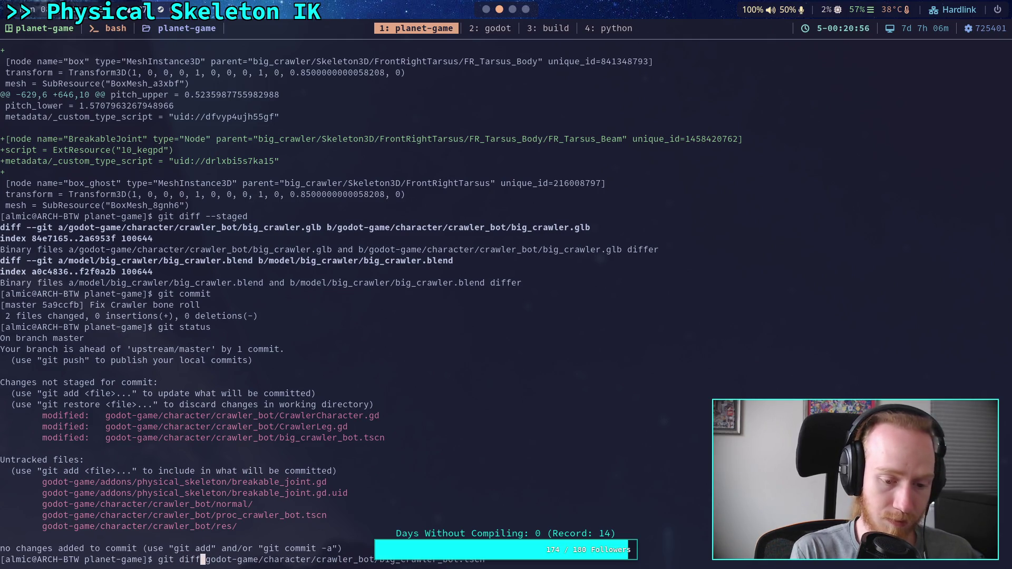
pyautogui.press('Return')
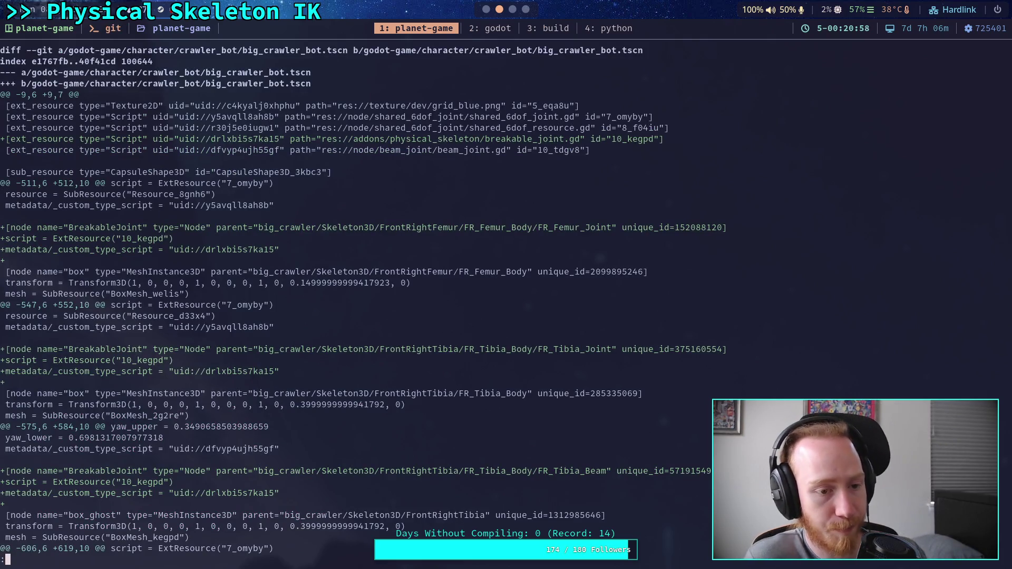
pyautogui.scroll(-7, 363, 299)
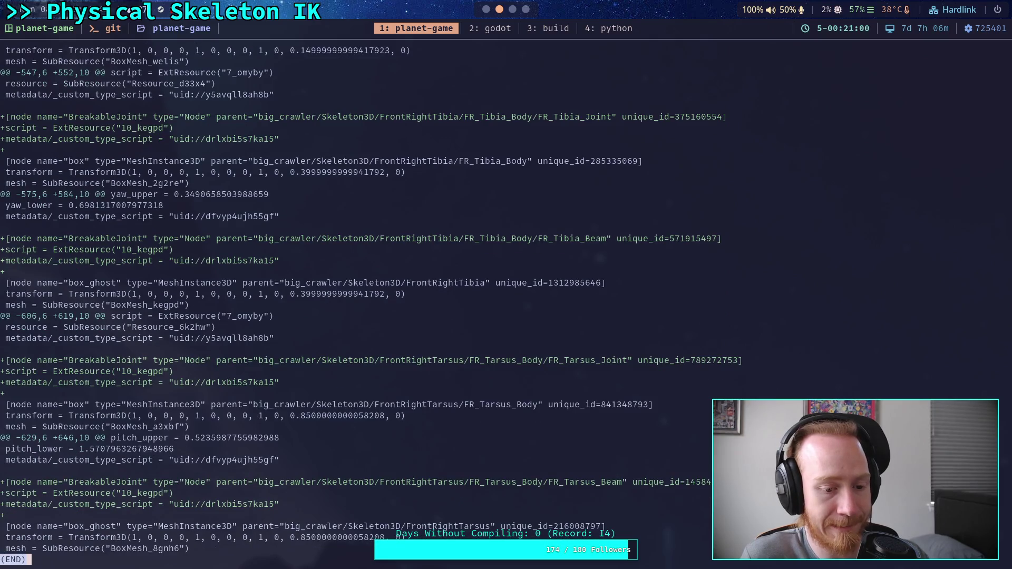
pyautogui.scroll(7, 363, 299)
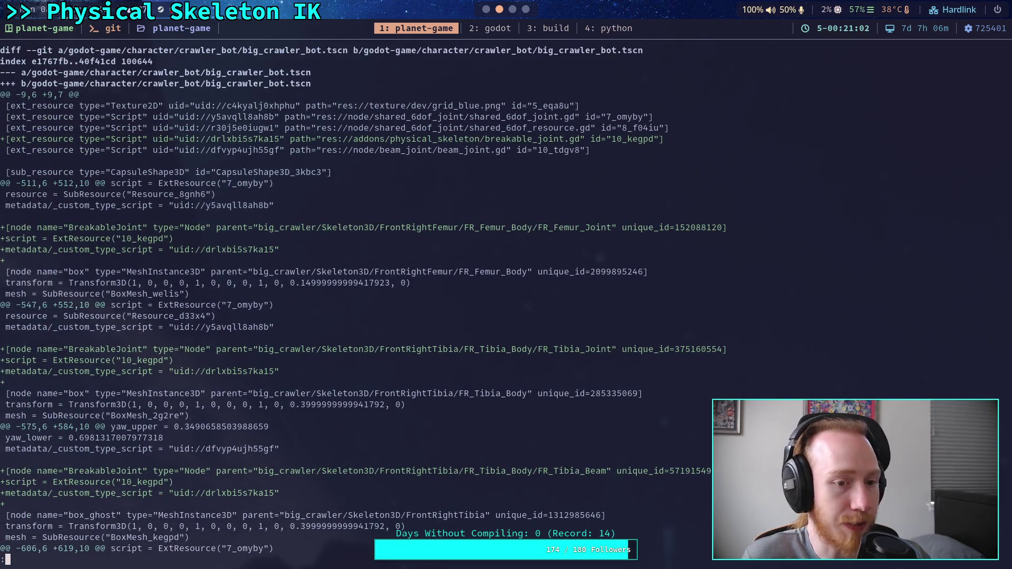
pyautogui.press('q')
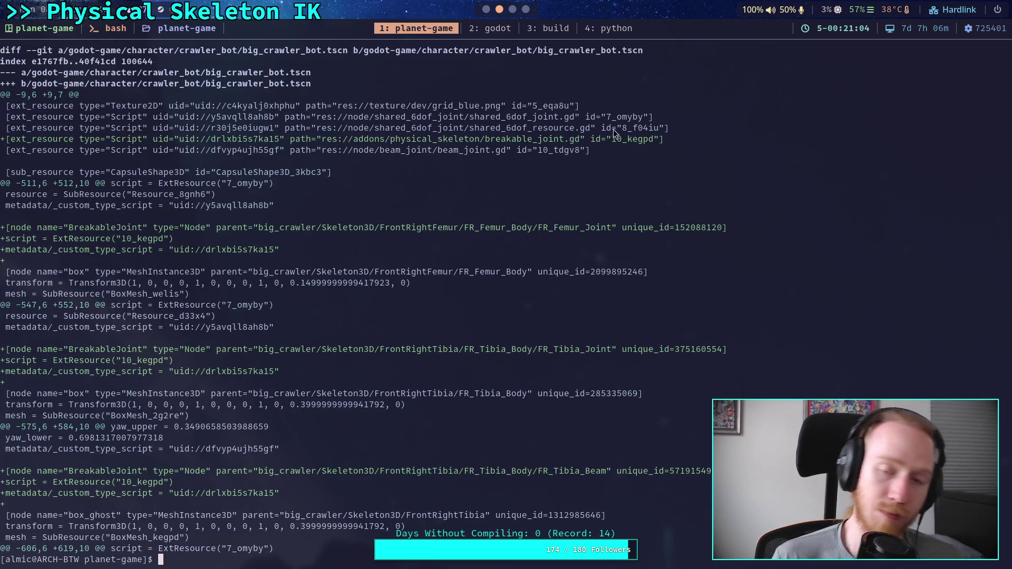
# Step: Check line 80 in Godot, then stage godot-game/character/crawler_bot/big_crawler_bot.tscn with git add
pyautogui.press('super+1')
pyautogui.click(484, 297)
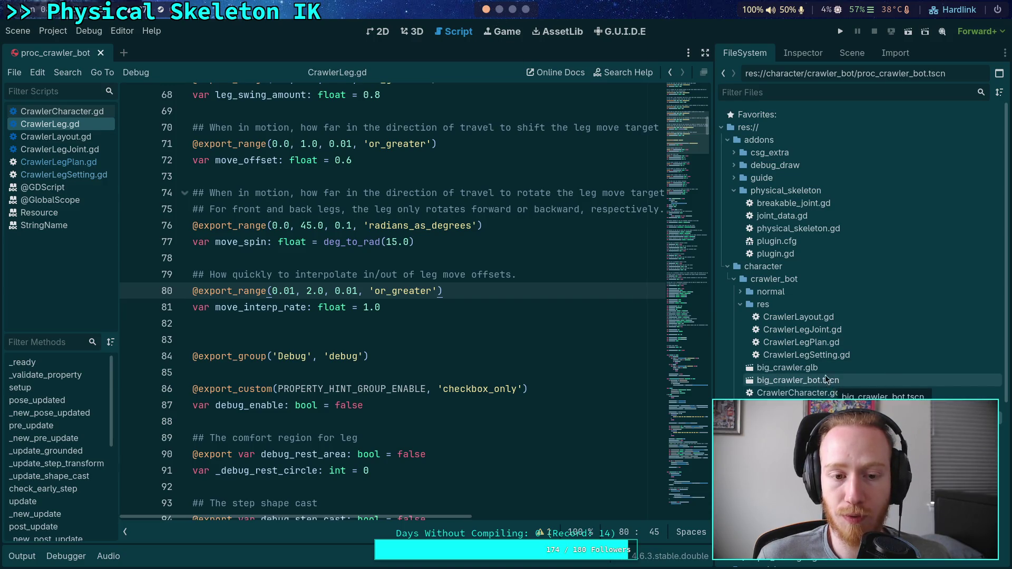
pyautogui.press('super+2')
pyautogui.write('git ')
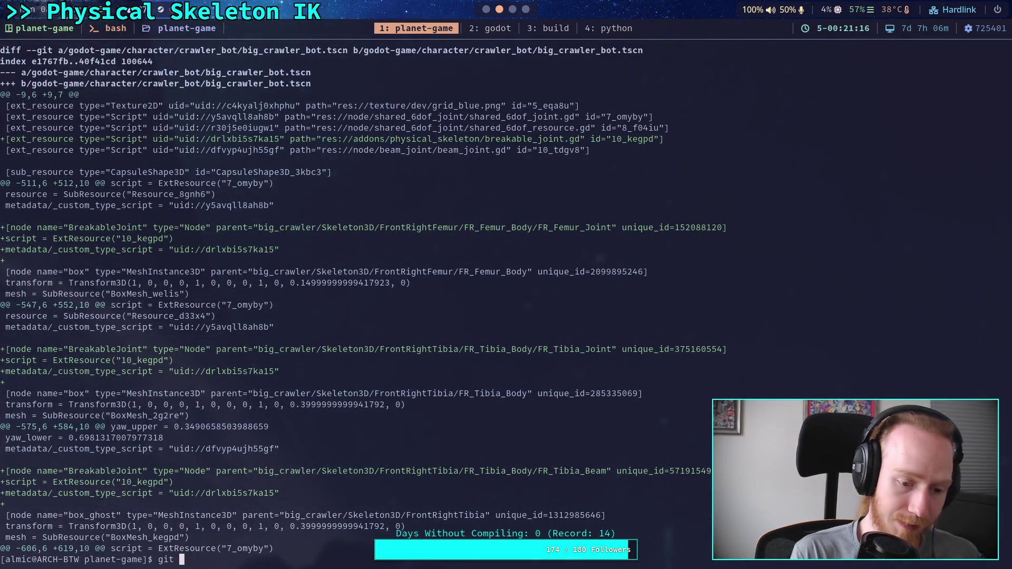
pyautogui.write('add godot-game/character/crawler_bot/big_crawler_bot.tscn')
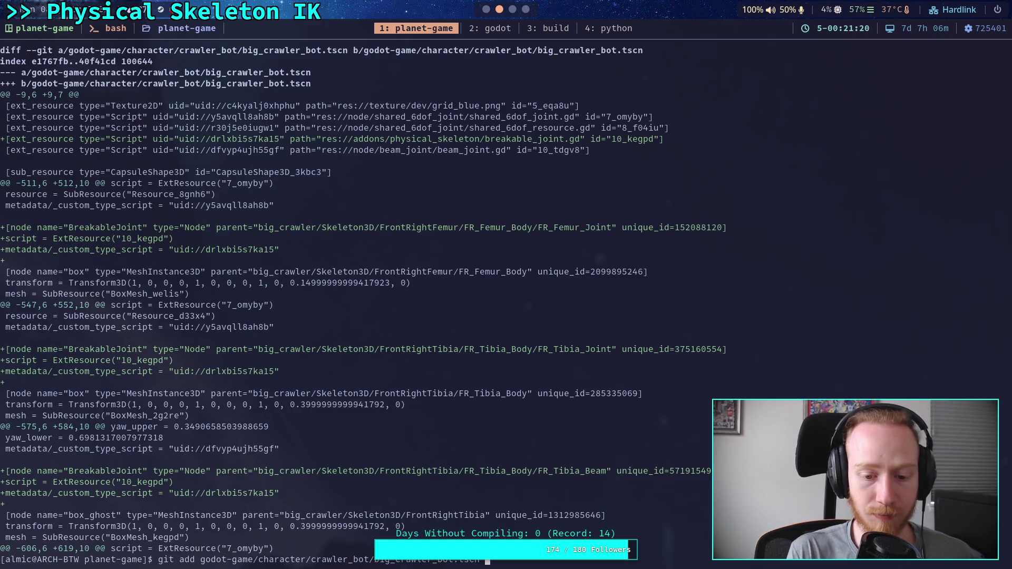
pyautogui.press('Return')
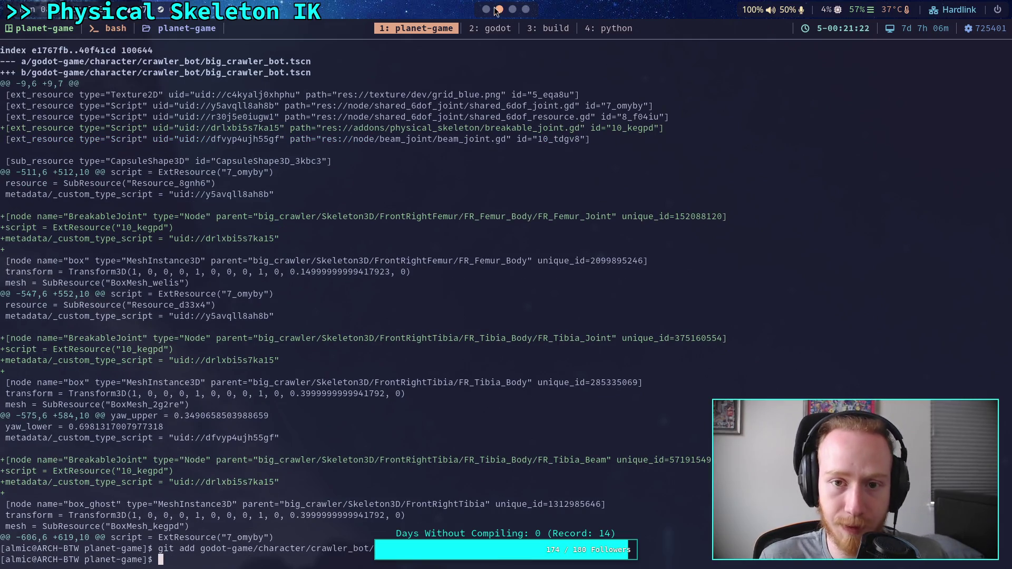
pyautogui.press('super+2')
# Step: Open big_crawler_bot.tscn, select FL_Leg, and recommit its Hit Start value of 0.1
pyautogui.doubleClick(814, 381)
pyautogui.click(803, 52)
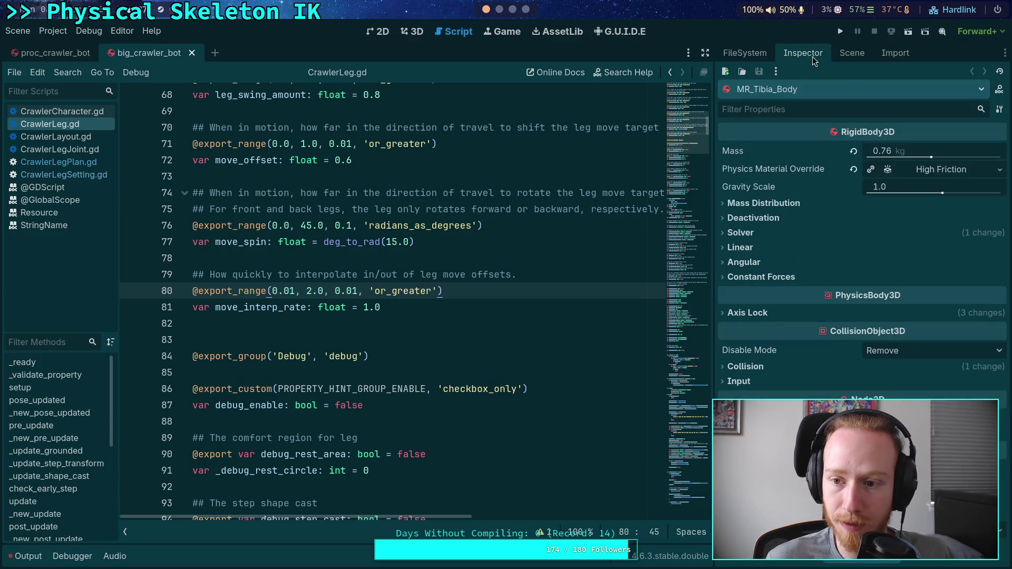
pyautogui.click(852, 53)
pyautogui.scroll(4, 799, 211)
pyautogui.click(752, 197)
pyautogui.click(779, 198)
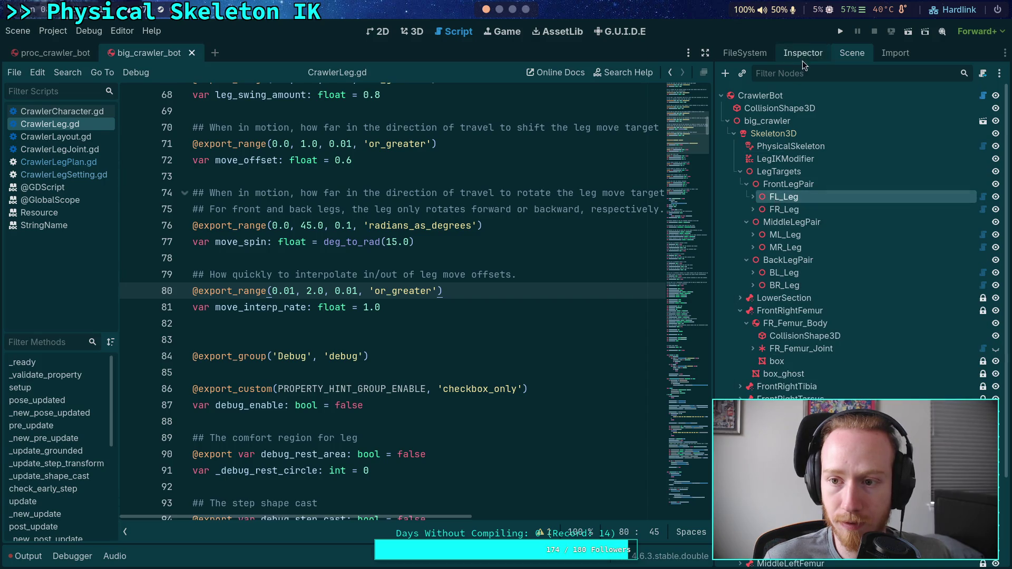
pyautogui.click(803, 55)
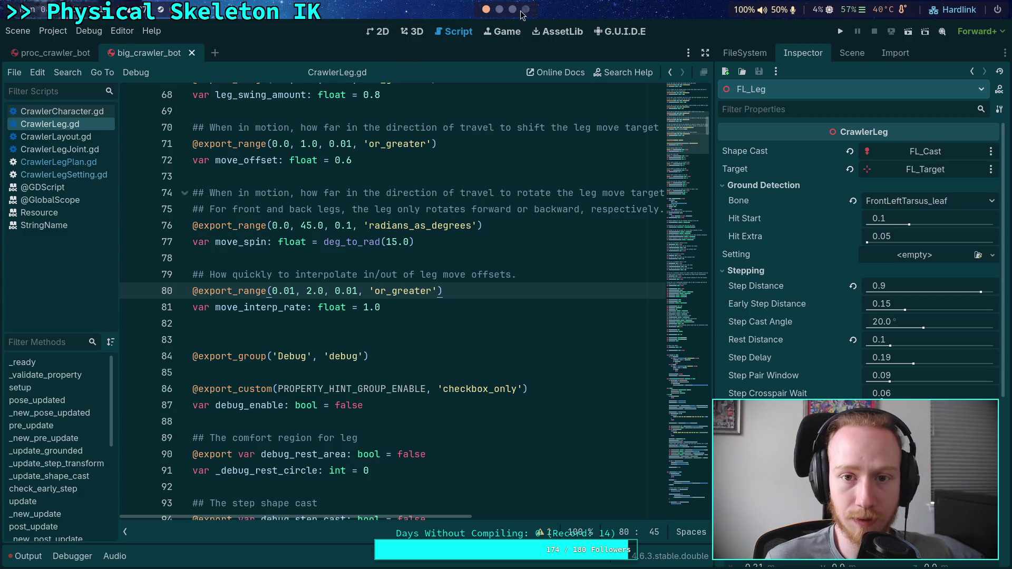
pyautogui.click(920, 218)
pyautogui.press('Return')
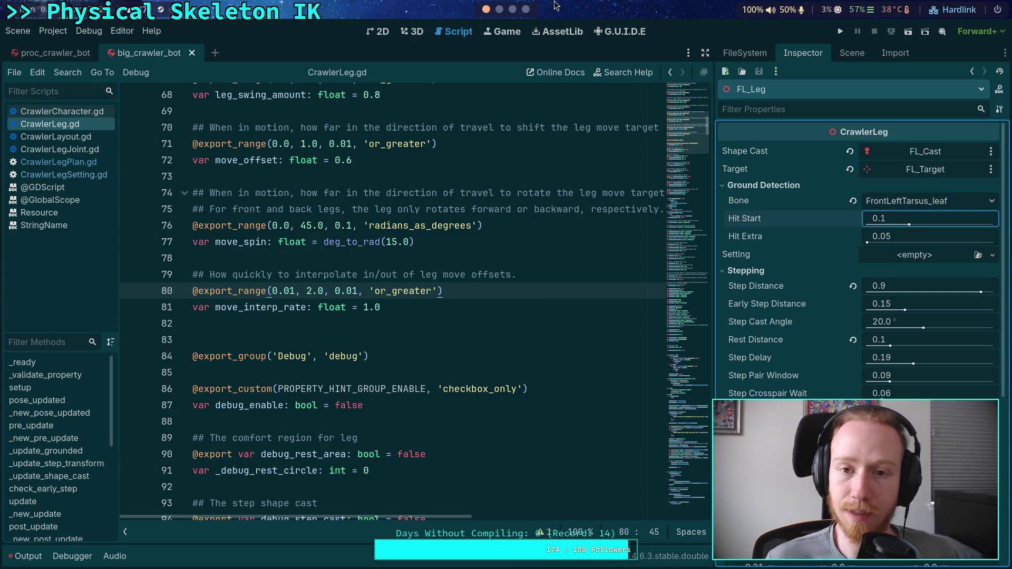
pyautogui.press('super+2')
# Step: Run git diff on godot-game/character/crawler_bot/big_crawler_bot.tscn
pyautogui.write('git diff')
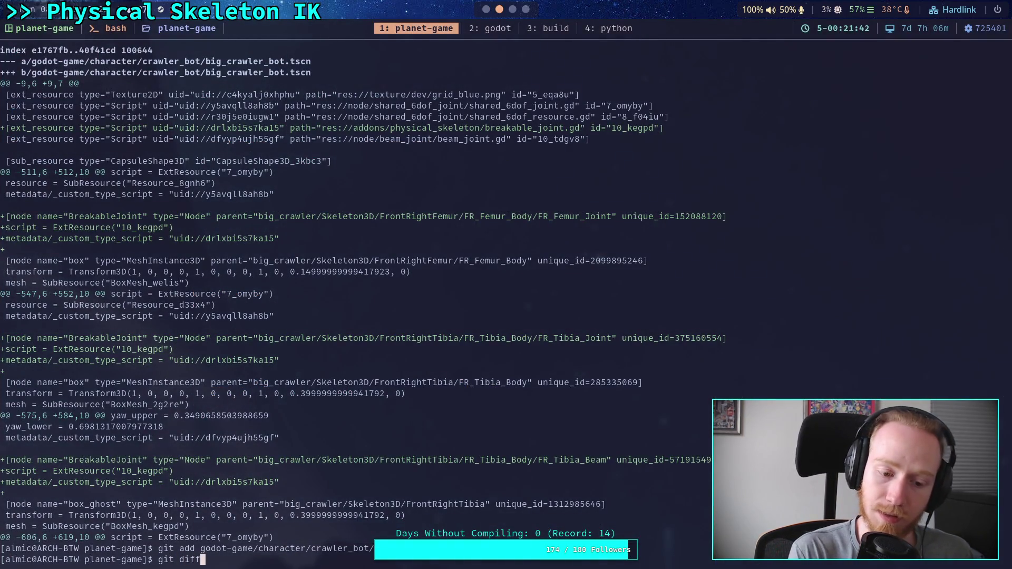
pyautogui.write(' godot-game/ch')
pyautogui.press('Tab')
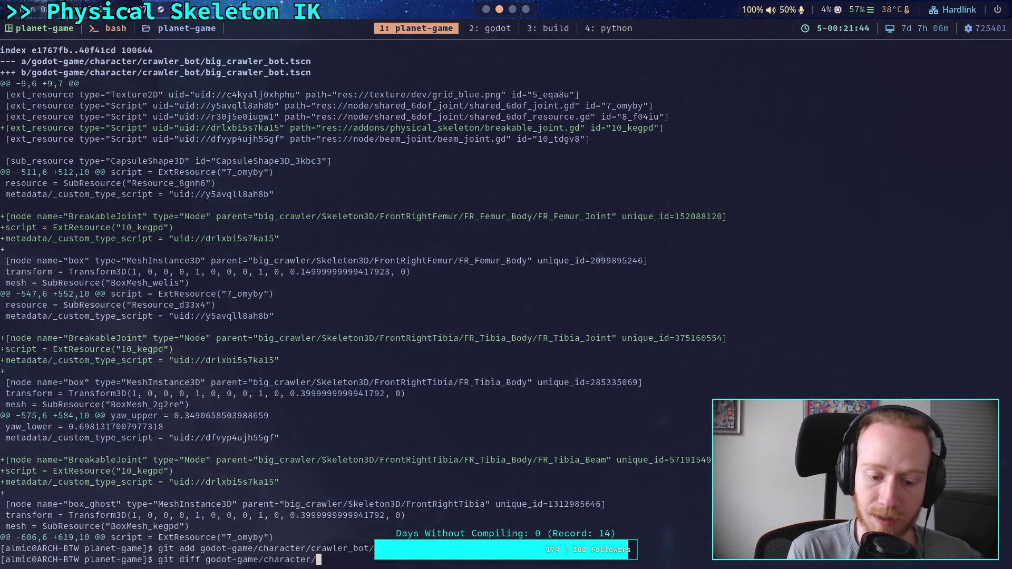
pyautogui.write('cr')
pyautogui.press('Tab')
pyautogui.write('b')
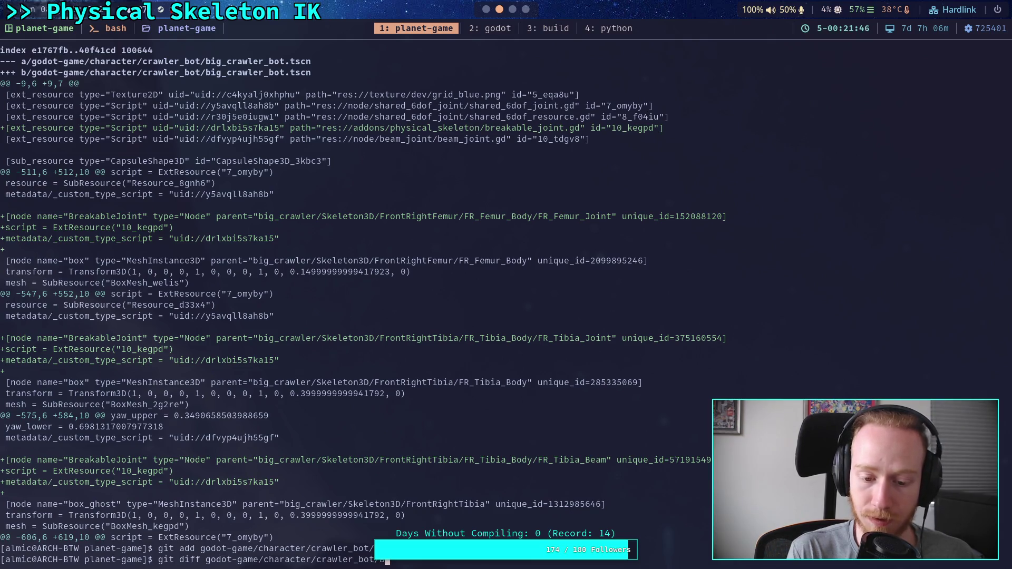
pyautogui.press('Tab')
pyautogui.write('bot.t')
pyautogui.press('Tab')
pyautogui.press('Return')
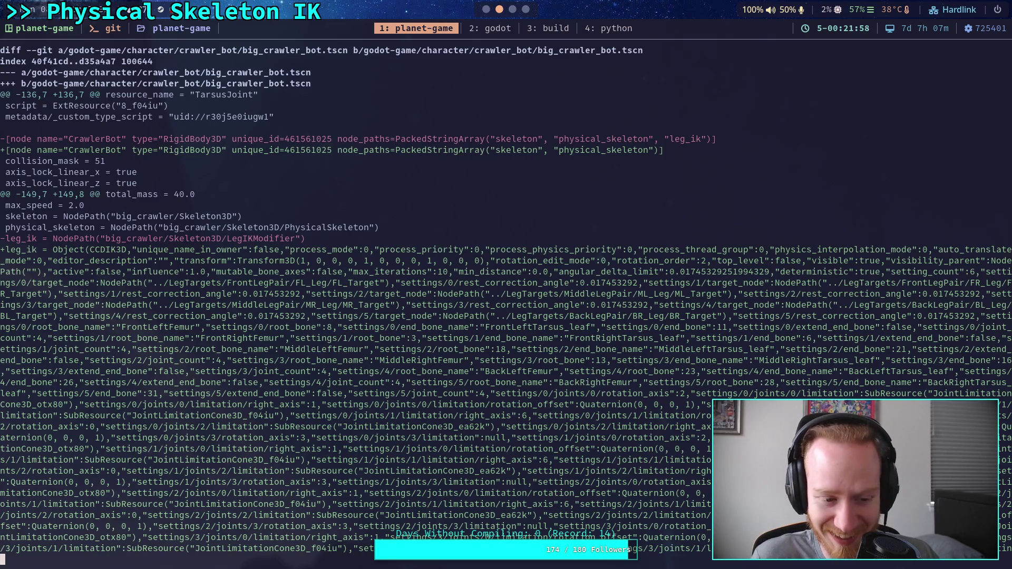
# Step: Read the inline leg_ik change, node transform hunks and FR_Tibia_Body mass change
pyautogui.press('j')
pyautogui.press('j')
pyautogui.press('j')
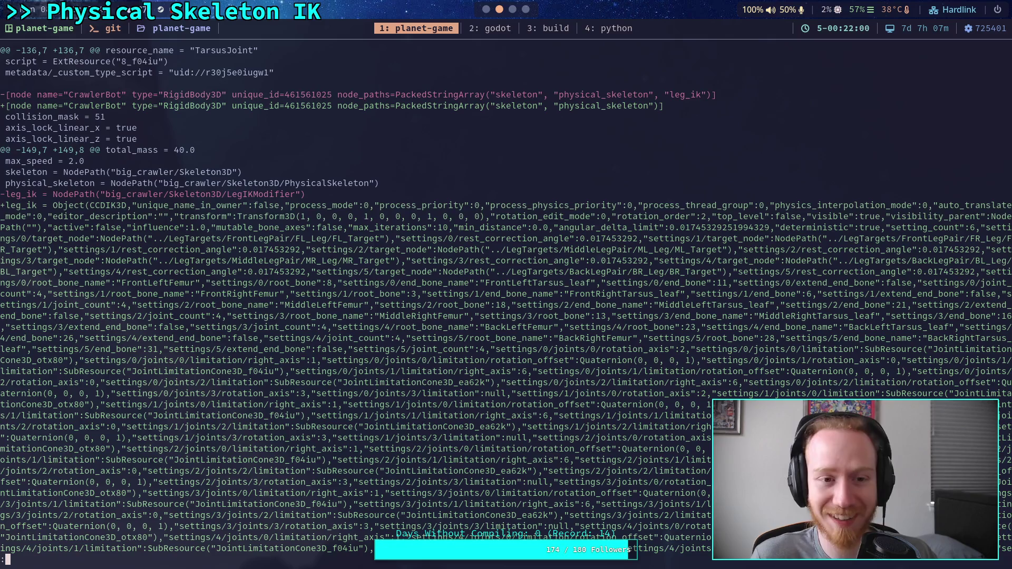
pyautogui.press('j')
pyautogui.press('j')
pyautogui.press('j')
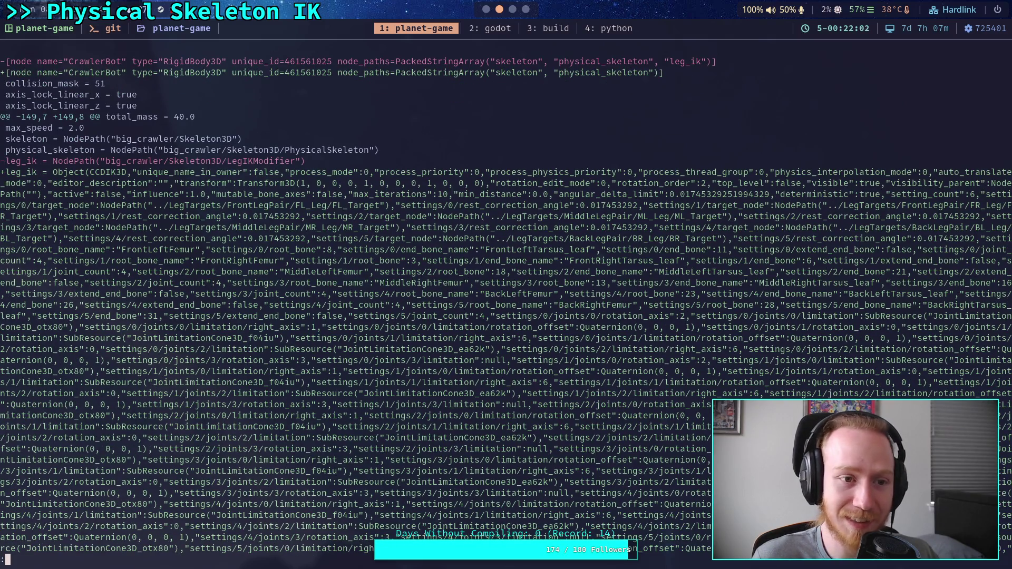
pyautogui.press('k')
pyautogui.press('k')
pyautogui.press('k')
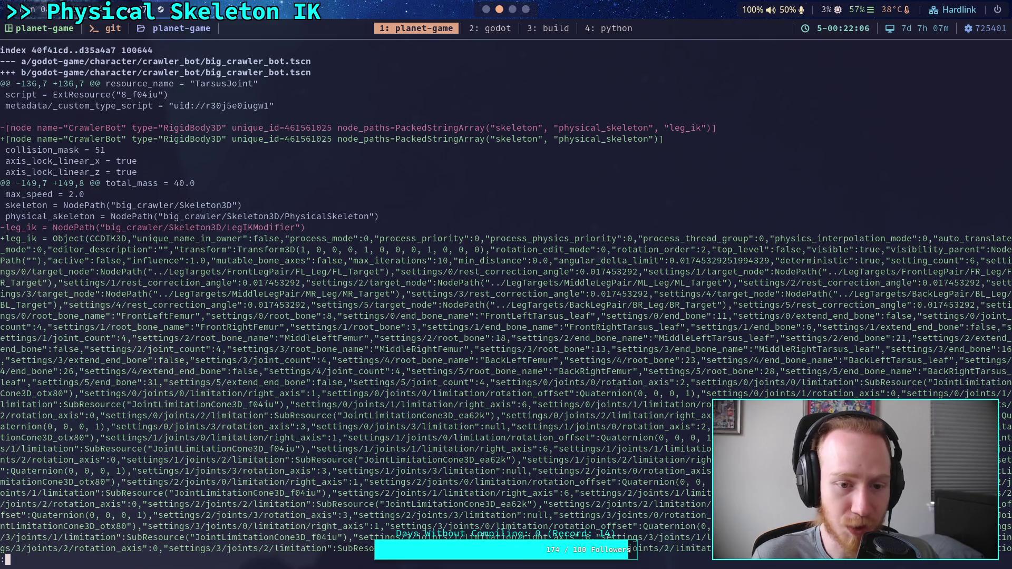
pyautogui.press('j')
pyautogui.press('j')
pyautogui.press('j')
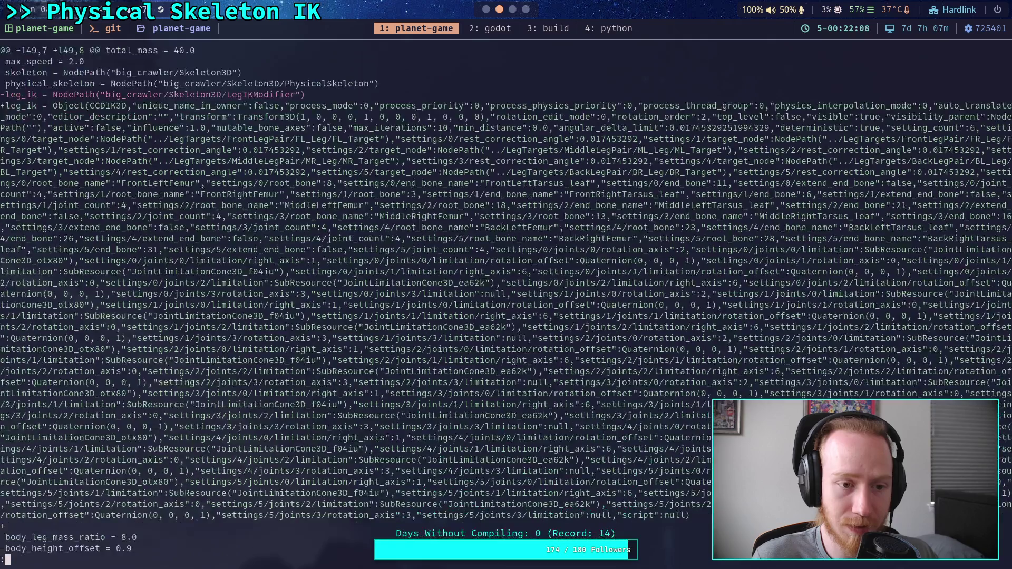
pyautogui.press('j')
pyautogui.press('j')
pyautogui.press('j')
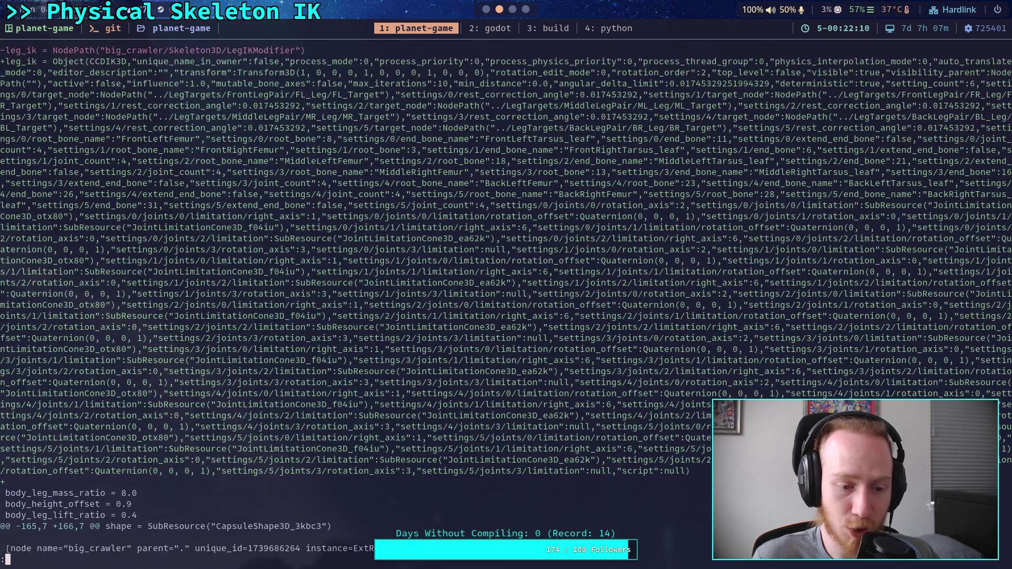
pyautogui.press('j')
pyautogui.press('j')
pyautogui.press('j')
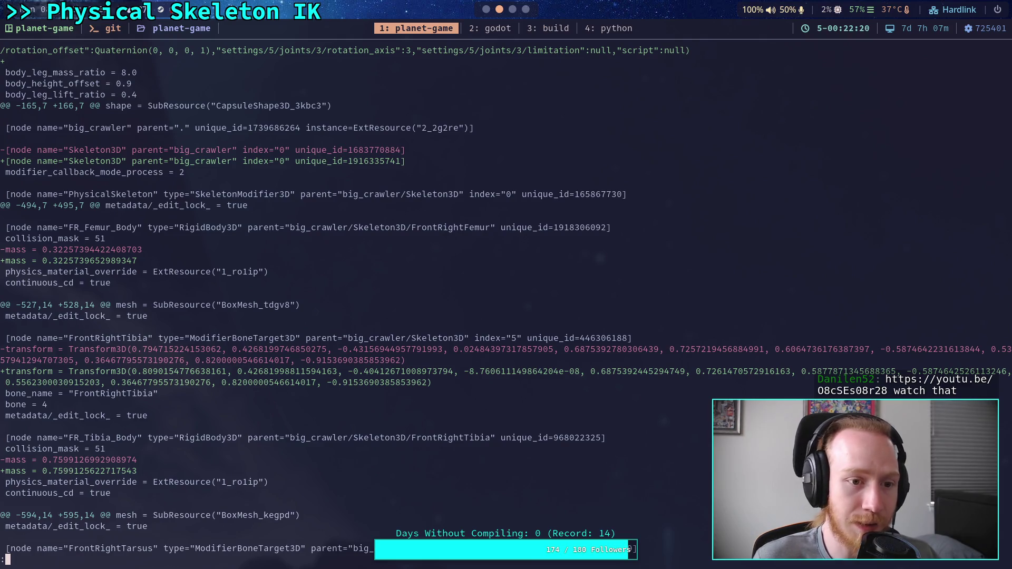
pyautogui.scroll(-9, 506, 295)
pyautogui.scroll(-3, 506, 296)
pyautogui.scroll(-3, 504, 300)
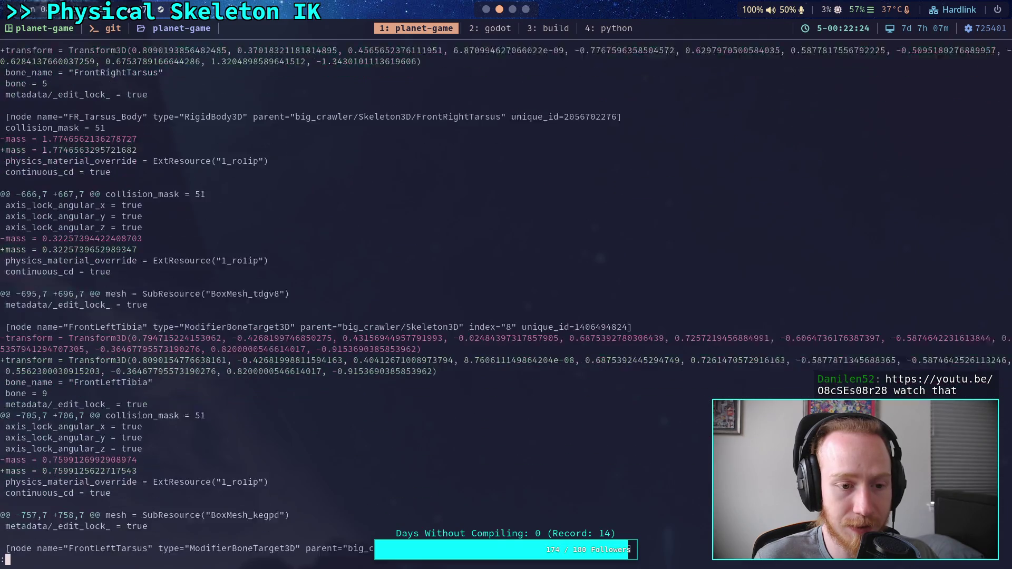
pyautogui.scroll(-1, 504, 300)
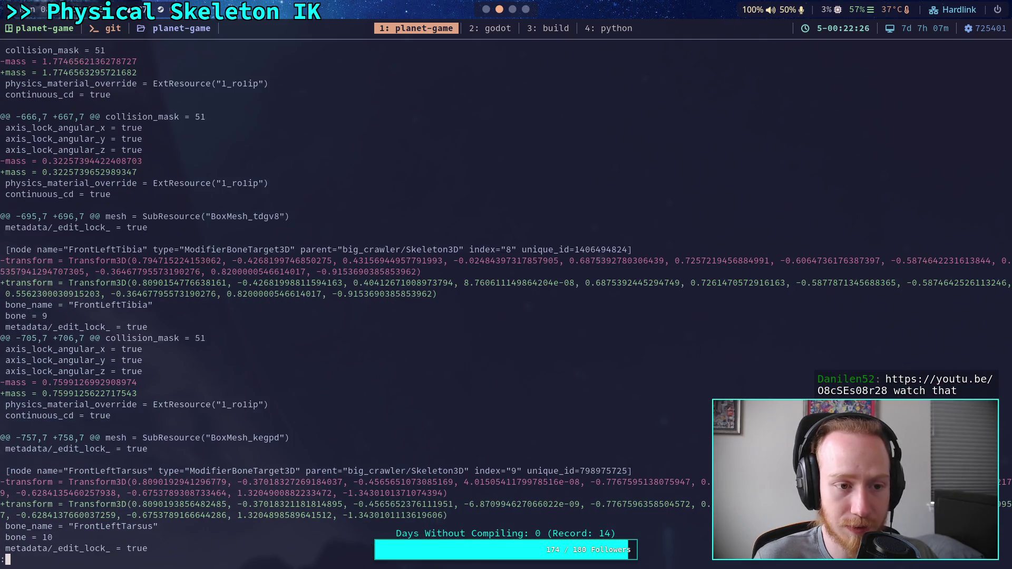
pyautogui.scroll(-3, 504, 300)
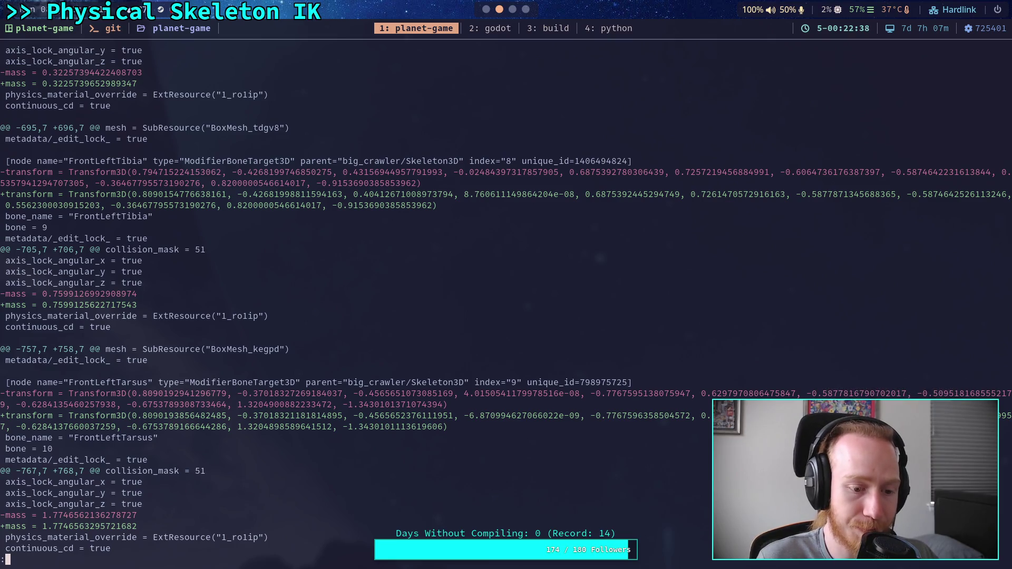
# Step: Page through the MiddleRight and BackRight leg changes, then back to body_leg_mass_ratio
pyautogui.press('space')
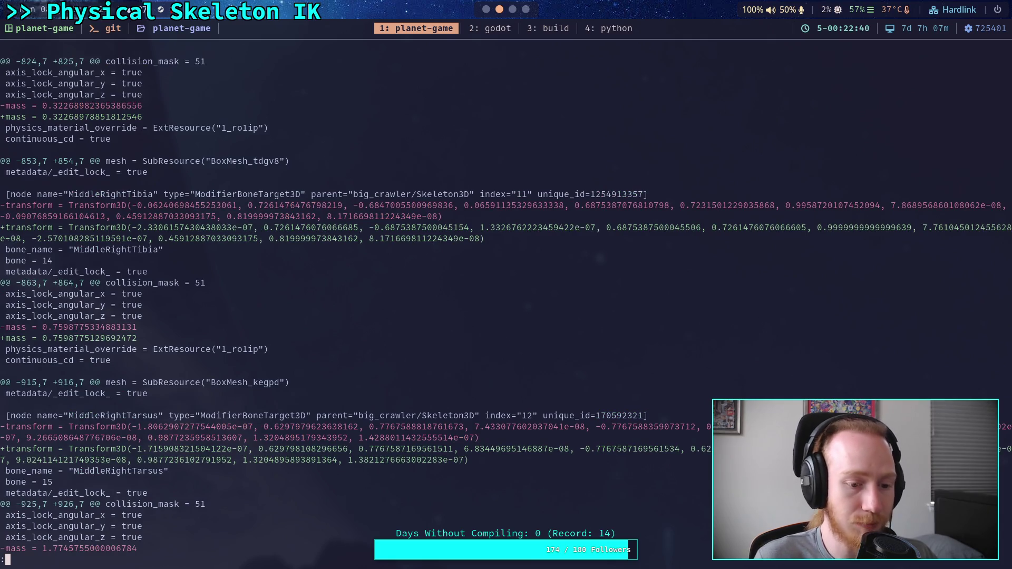
pyautogui.press('space')
pyautogui.press('space')
pyautogui.press('space')
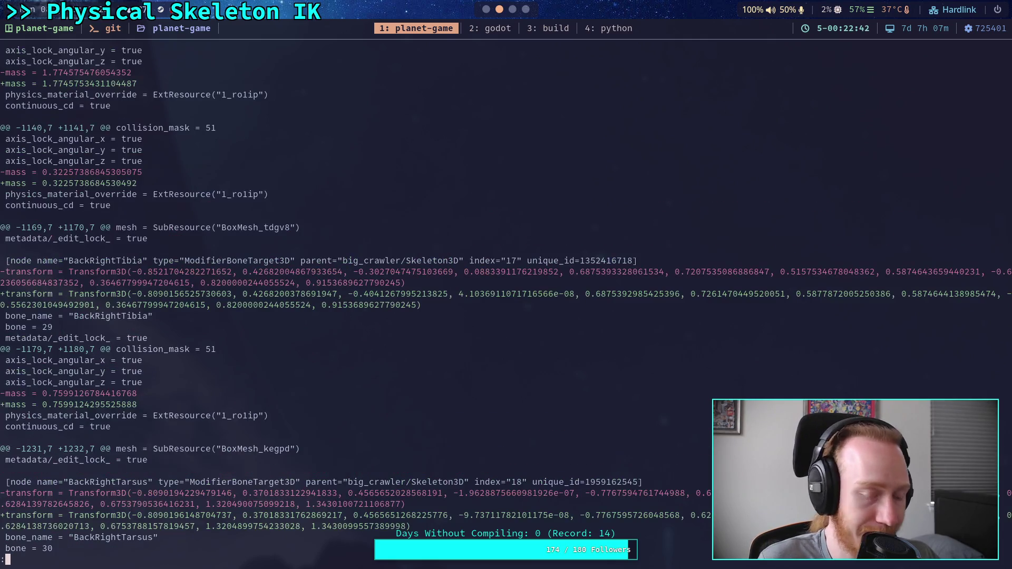
pyautogui.press('space')
pyautogui.press('space')
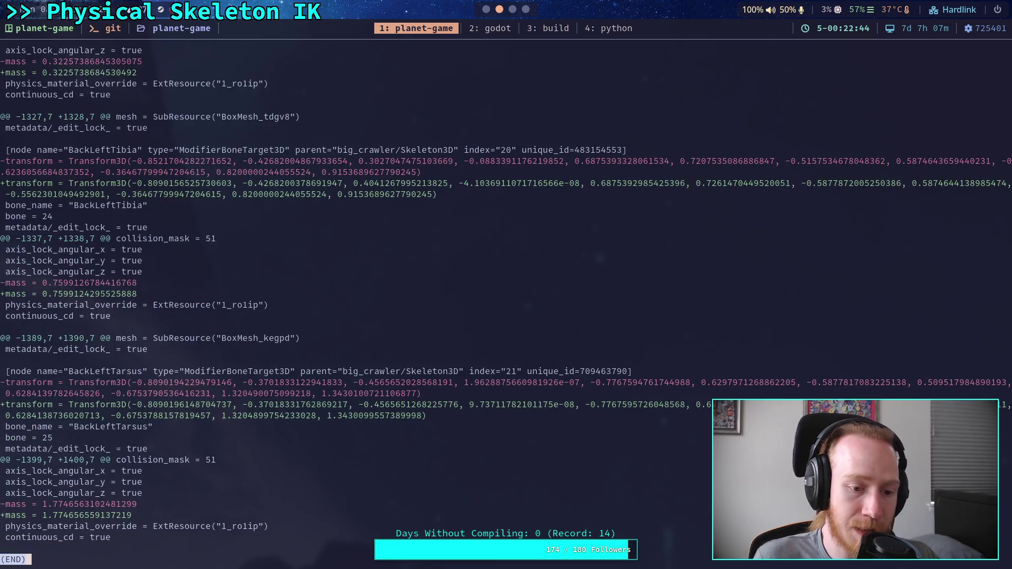
pyautogui.press('b')
pyautogui.press('b')
pyautogui.press('b')
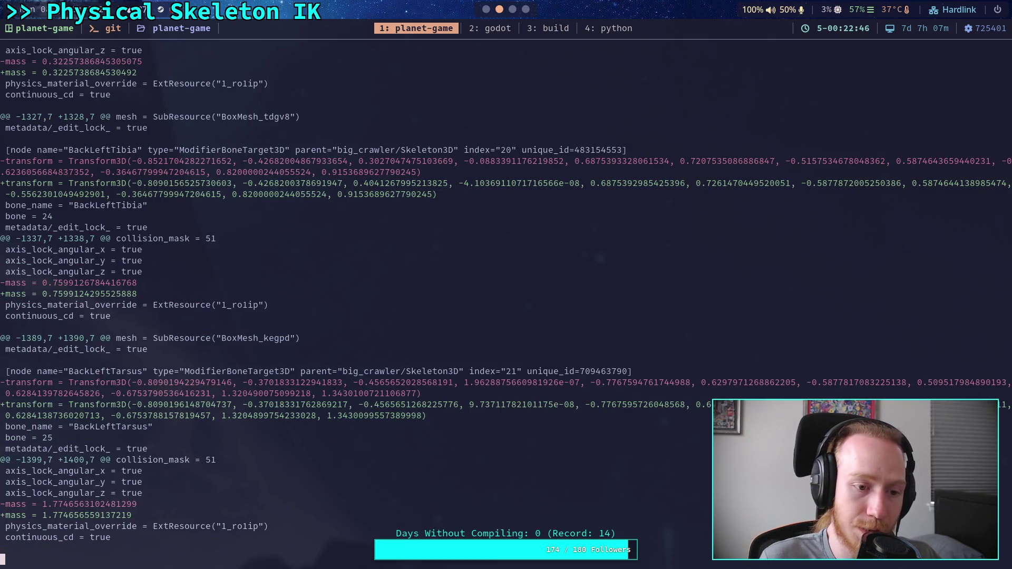
pyautogui.press('g')
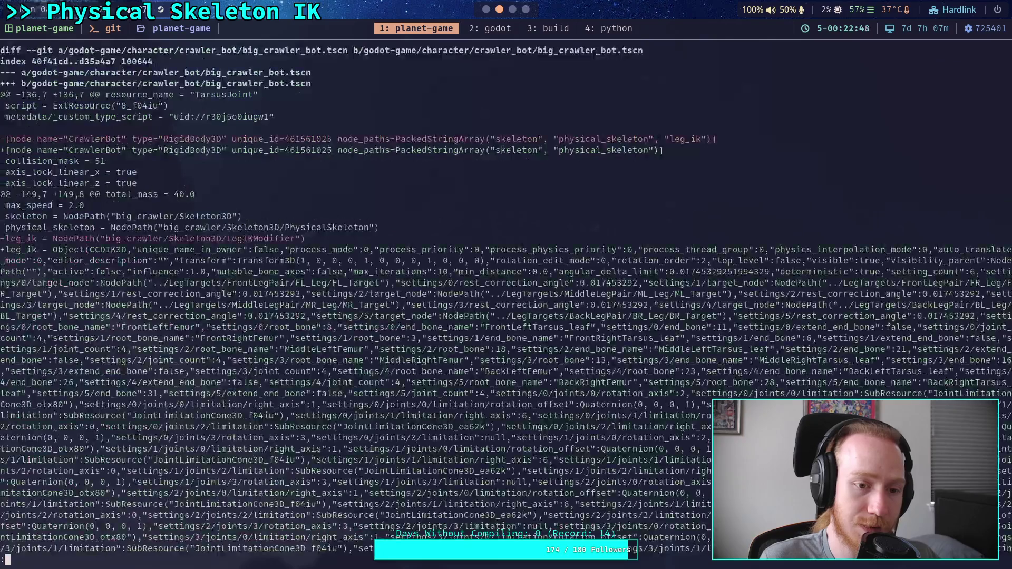
pyautogui.press('j')
pyautogui.press('j')
pyautogui.press('j')
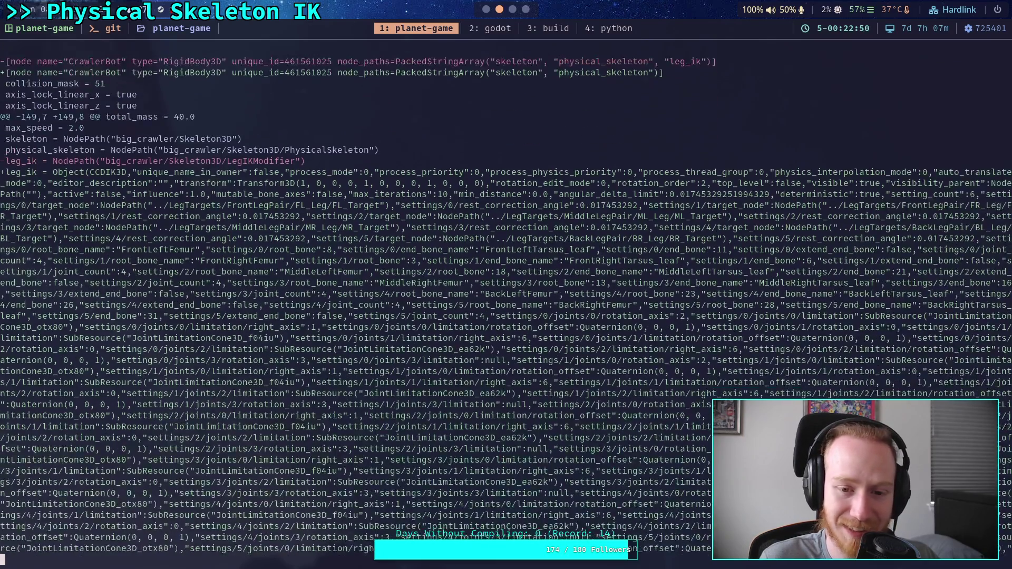
pyautogui.press('j')
pyautogui.press('j')
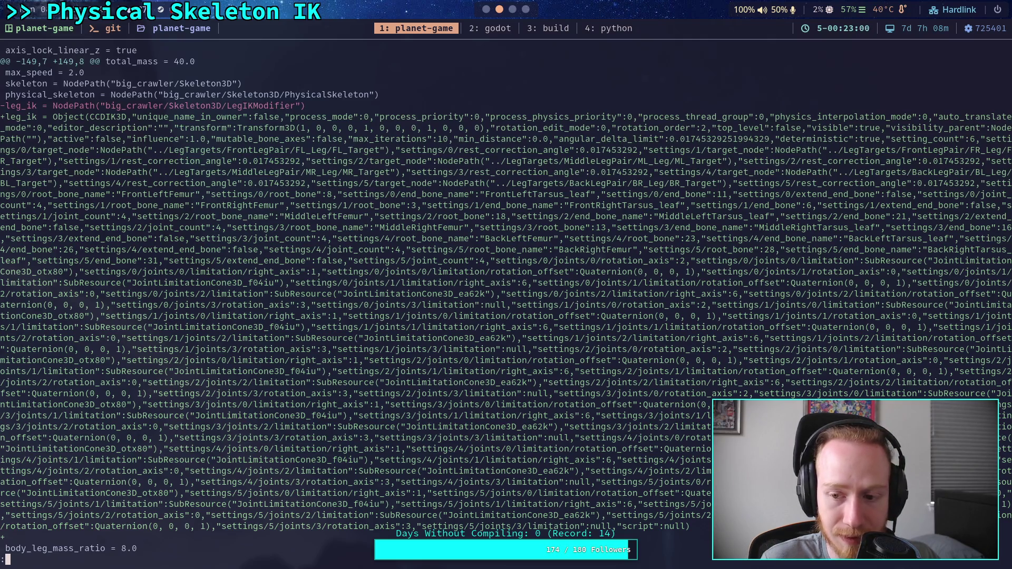
pyautogui.press('q')
pyautogui.press('super+1')
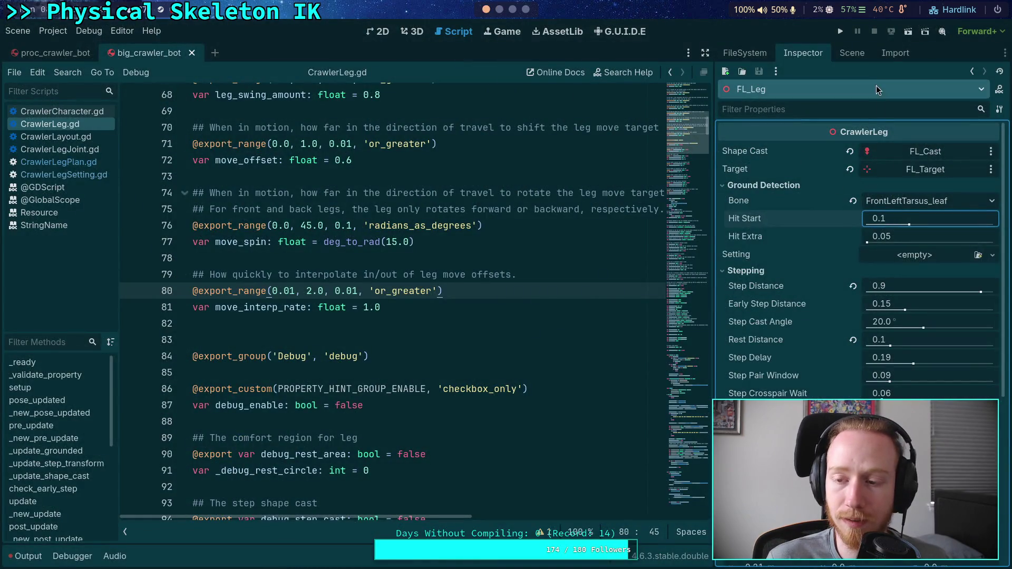
pyautogui.click(853, 53)
pyautogui.click(786, 159)
pyautogui.click(803, 53)
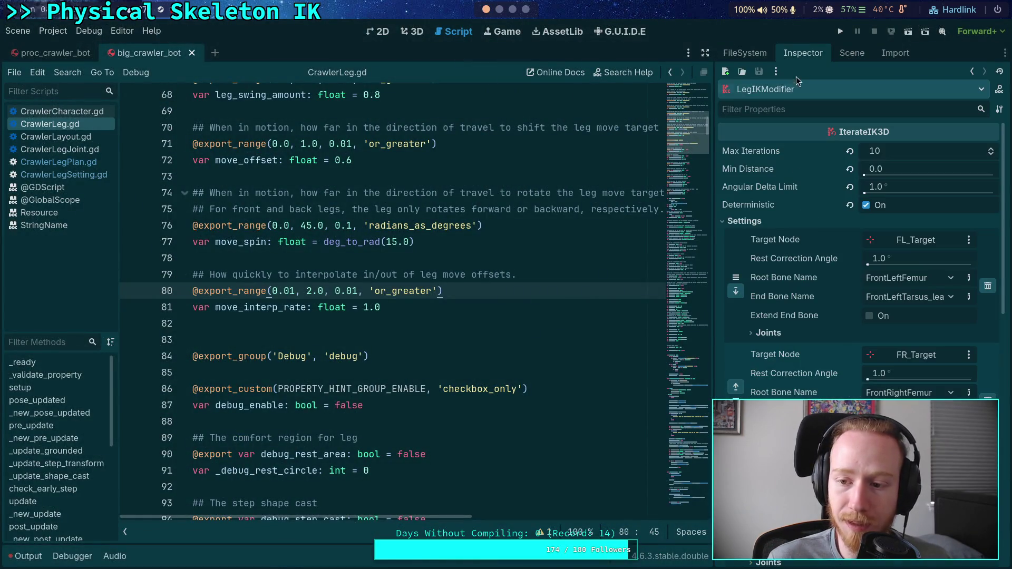
pyautogui.click(803, 219)
pyautogui.click(785, 220)
pyautogui.click(515, 209)
pyautogui.click(412, 31)
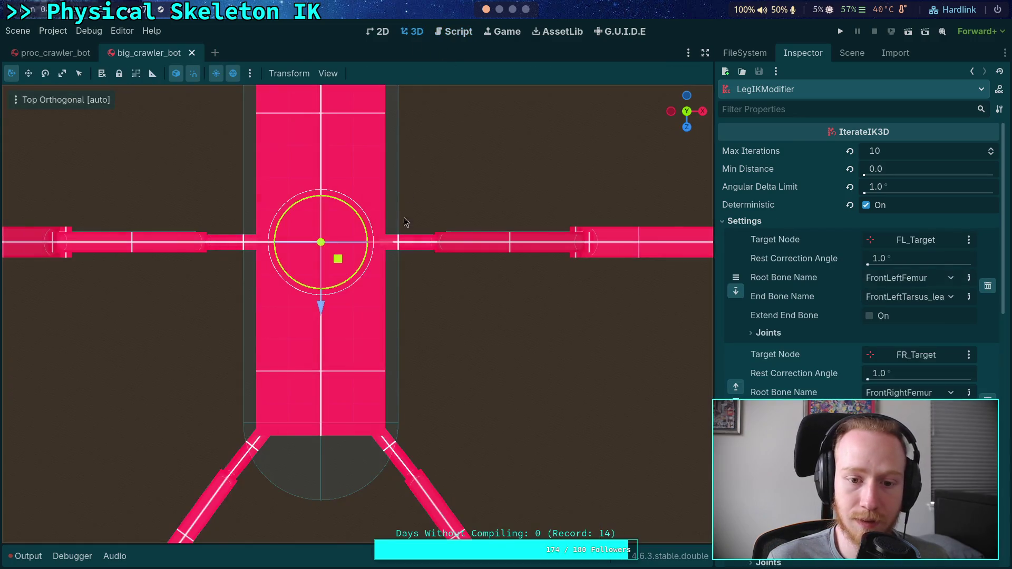
pyautogui.moveTo(526, 372); pyautogui.dragTo(431, 273)
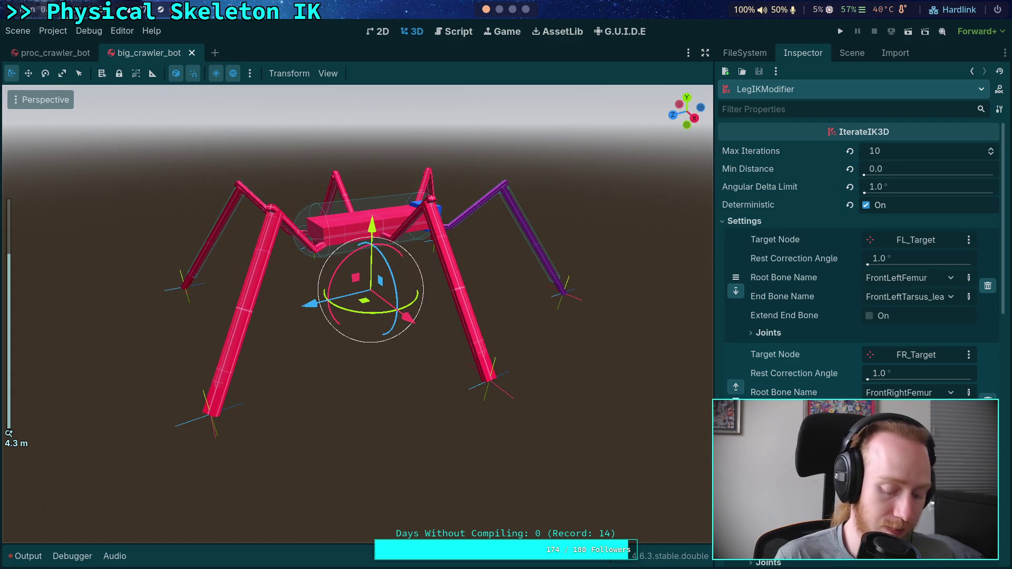
pyautogui.click(499, 9)
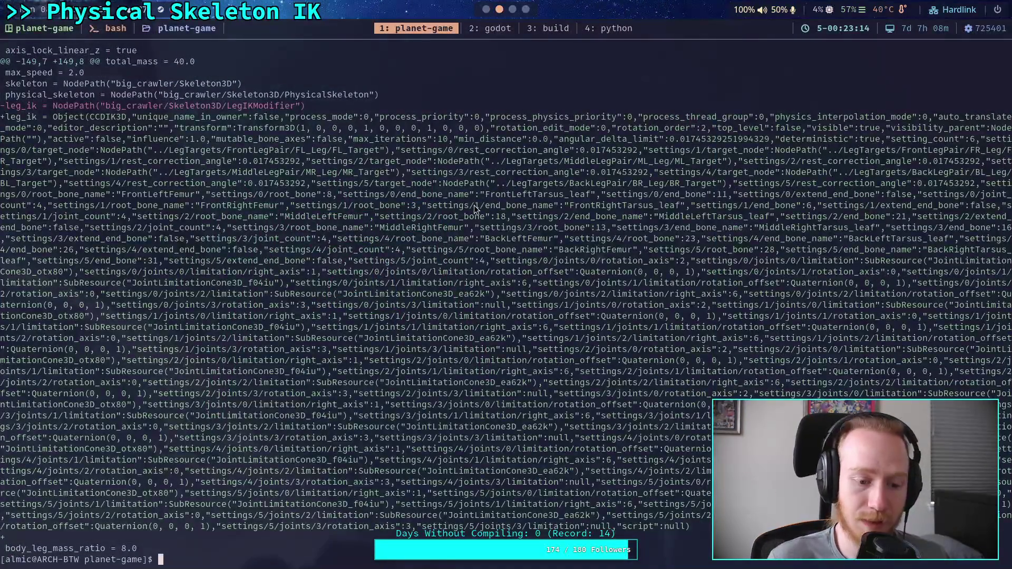
pyautogui.press('Up')
pyautogui.press('Return')
pyautogui.scroll(-3, 506, 295)
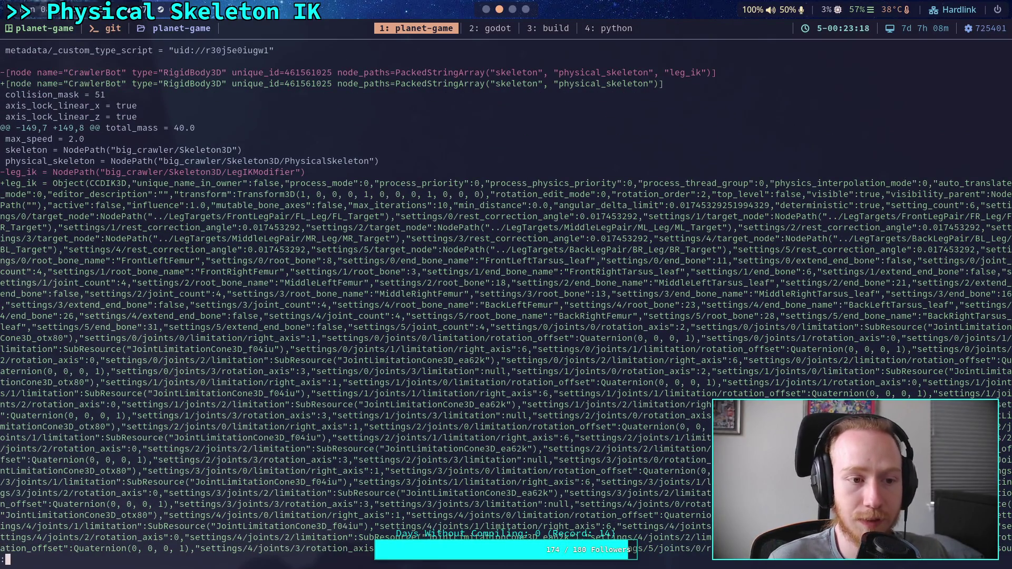
pyautogui.press('Escape')
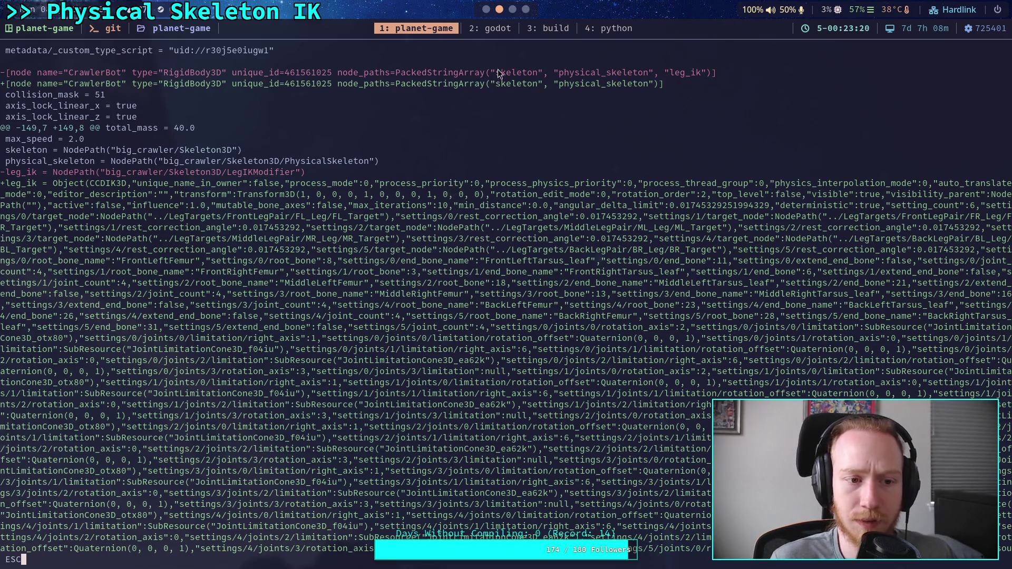
pyautogui.click(486, 13)
# Step: Bring the Godot editor forward in its Script view
pyautogui.click(510, 15)
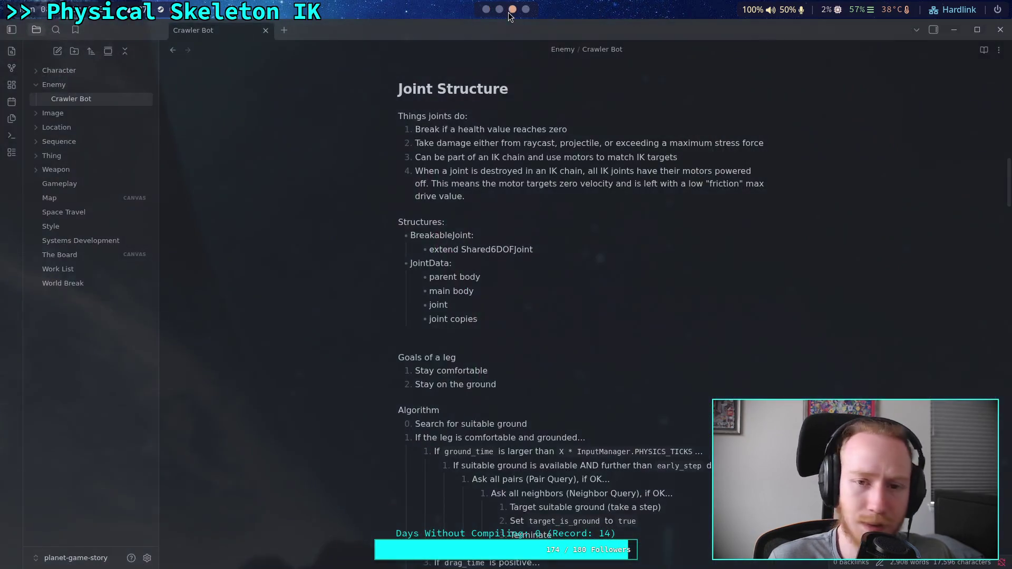
pyautogui.click(499, 9)
pyautogui.click(487, 28)
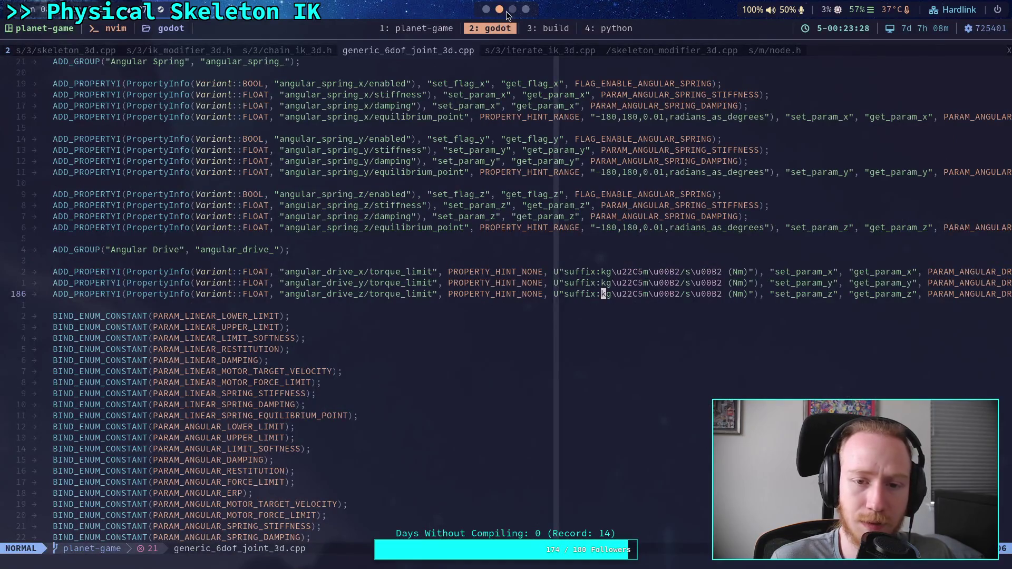
pyautogui.click(512, 9)
pyautogui.click(486, 9)
pyautogui.click(451, 31)
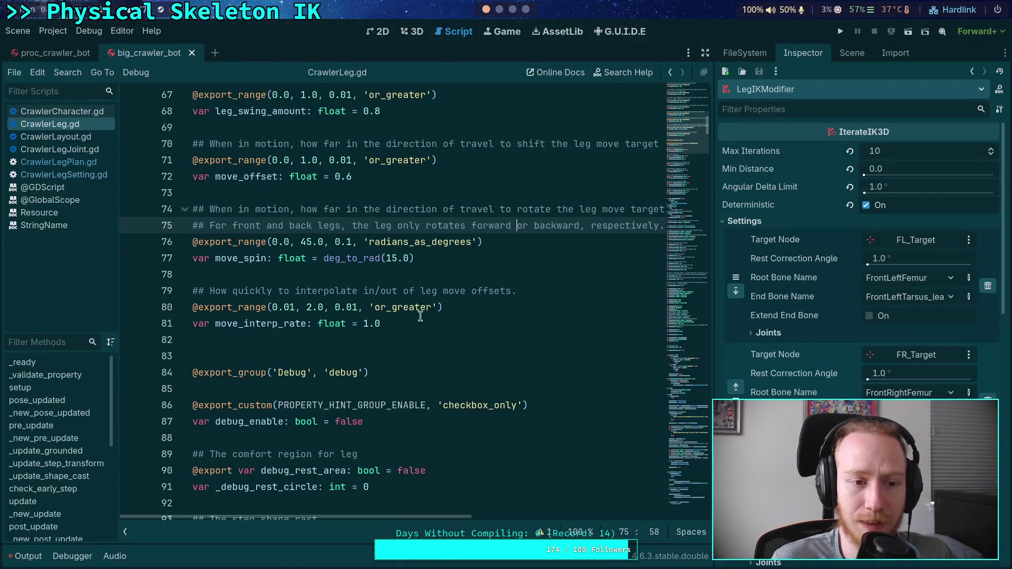
# Step: Open CrawlerCharacter.gd at the leg_ik declaration on line 49
pyautogui.scroll(14, 417, 301)
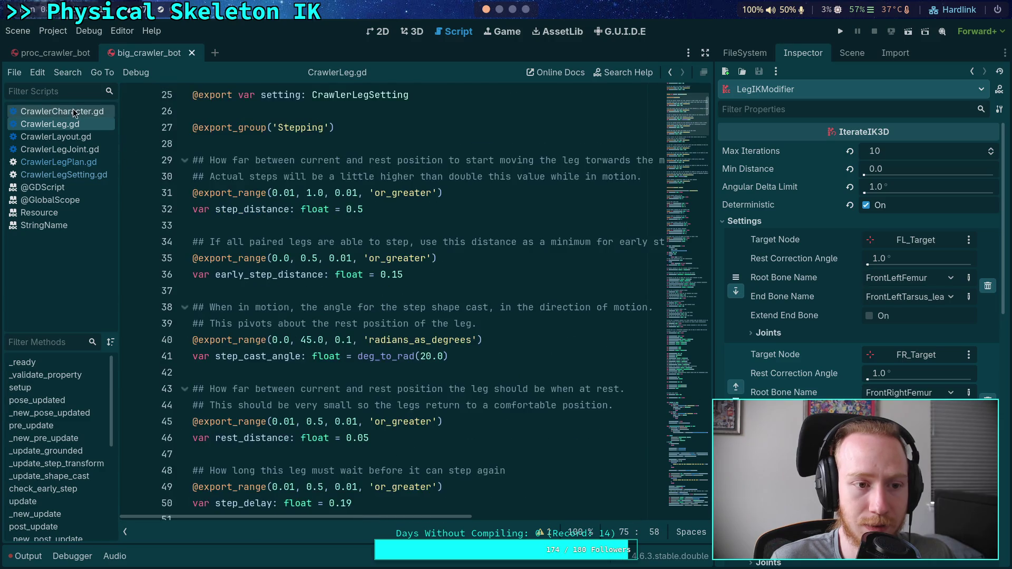
pyautogui.click(74, 112)
pyautogui.scroll(15, 462, 290)
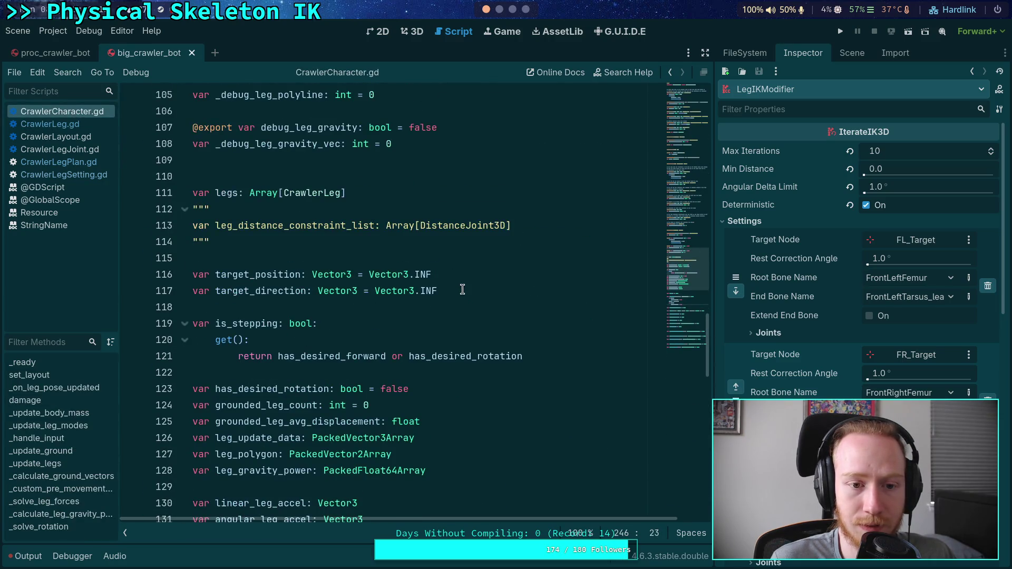
pyautogui.scroll(3, 462, 290)
pyautogui.scroll(-5, 463, 290)
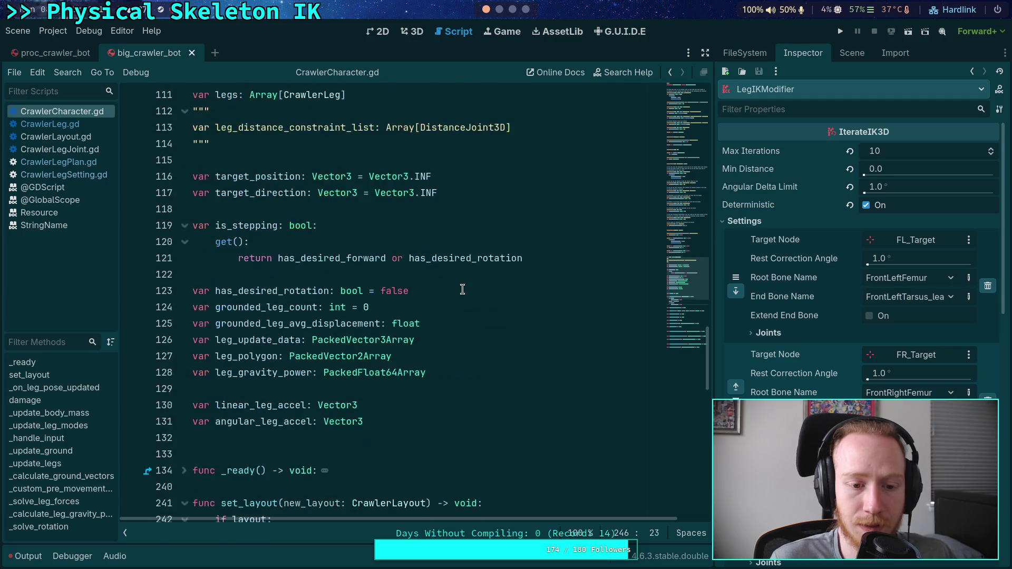
pyautogui.scroll(9, 463, 289)
pyautogui.scroll(4, 463, 290)
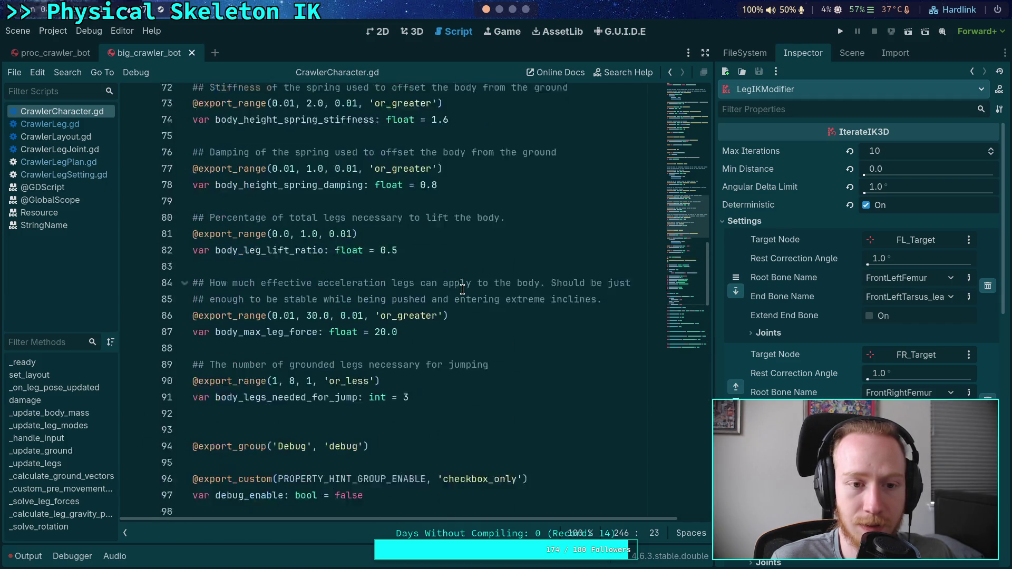
pyautogui.scroll(-3, 463, 289)
pyautogui.scroll(8, 462, 290)
pyautogui.scroll(7, 462, 290)
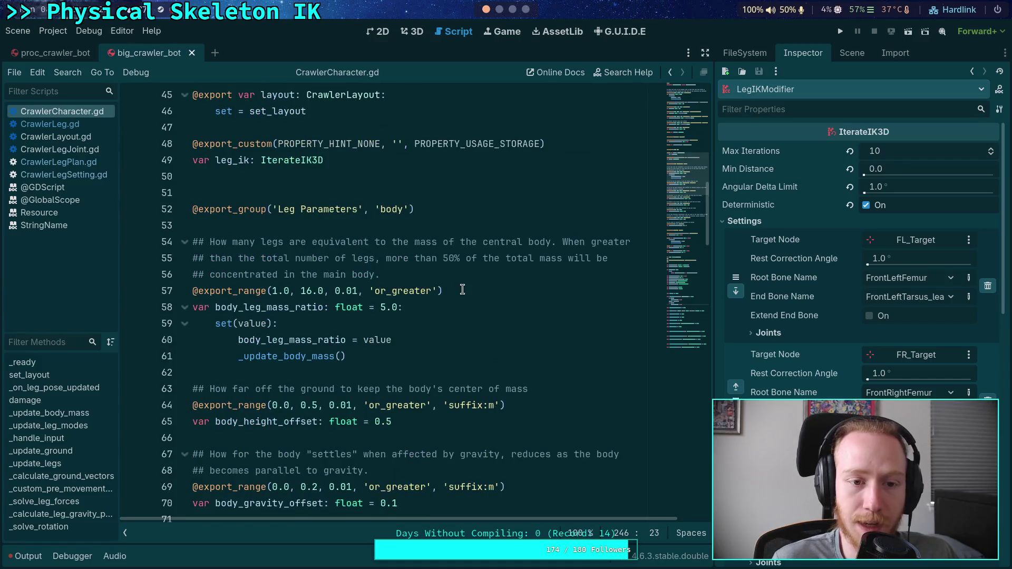
pyautogui.click(405, 311)
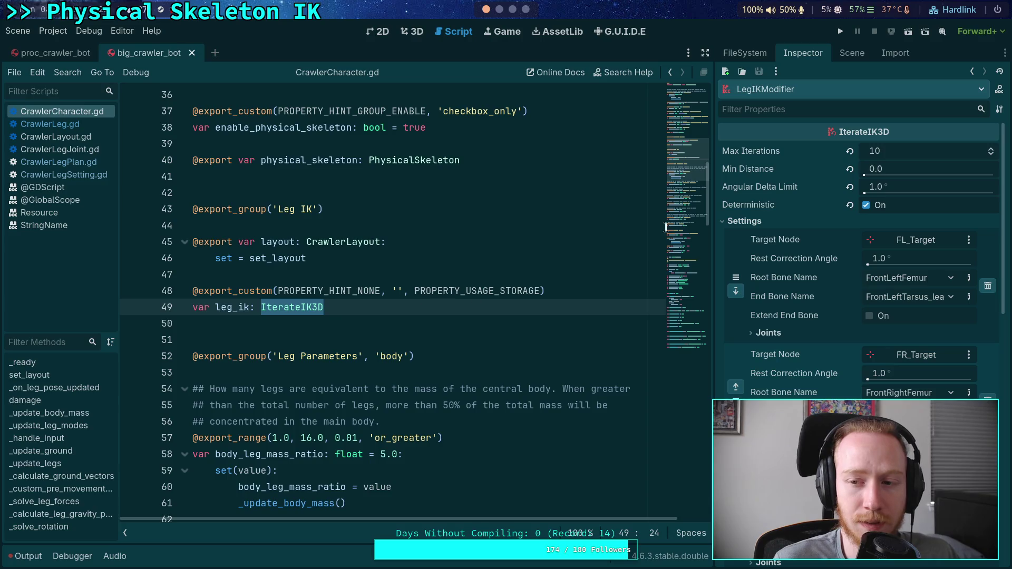
# Step: Select the CrawlerBot root node to show its CrawlerCharacter properties in the Inspector
pyautogui.click(852, 53)
pyautogui.click(790, 93)
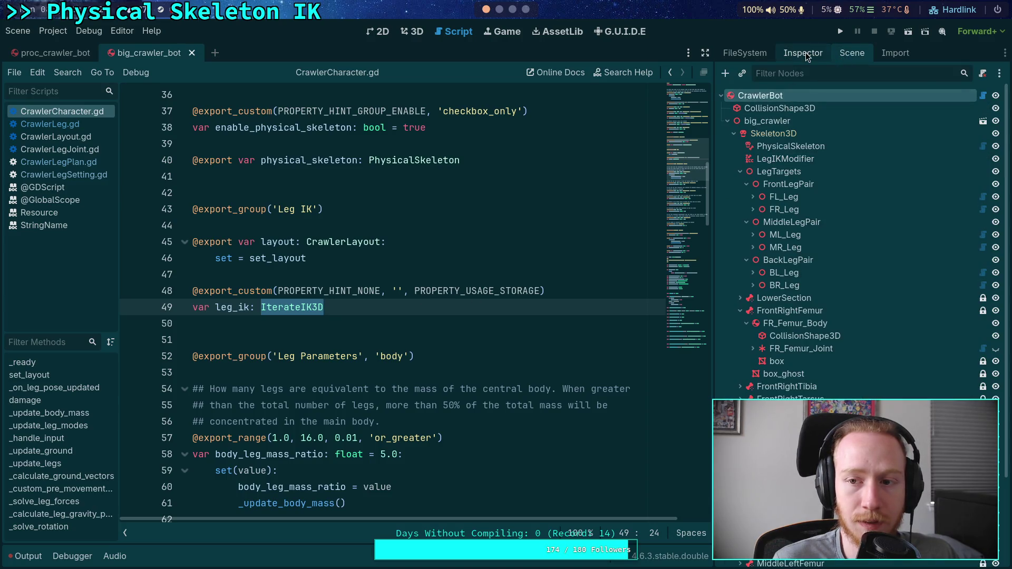
pyautogui.click(806, 52)
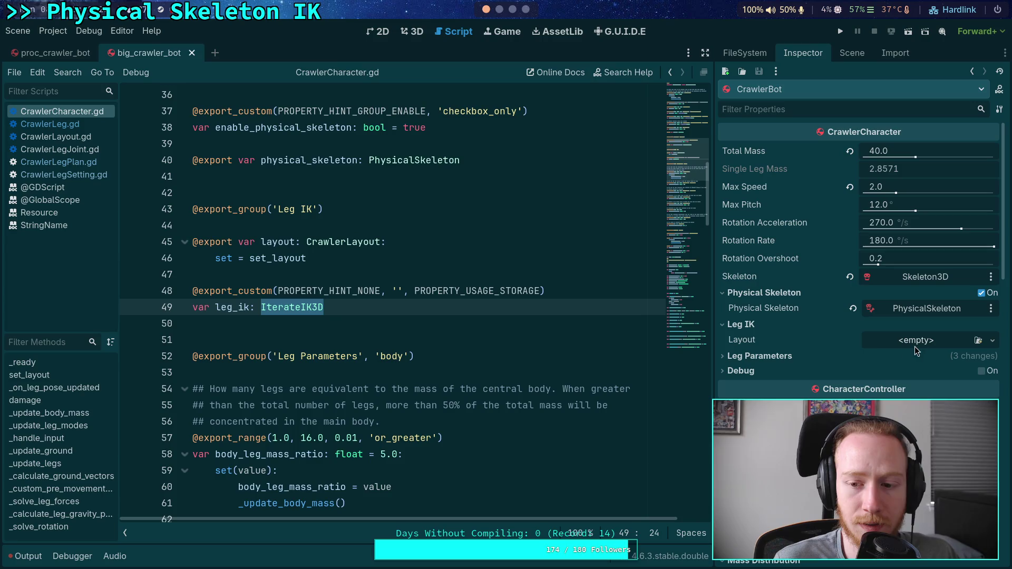
pyautogui.click(466, 304)
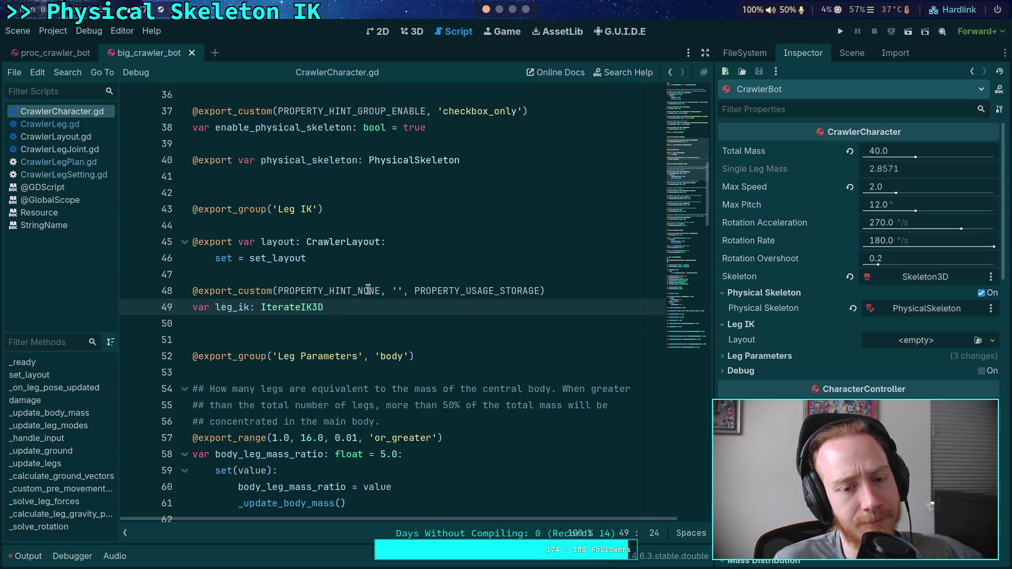
pyautogui.moveTo(359, 292)
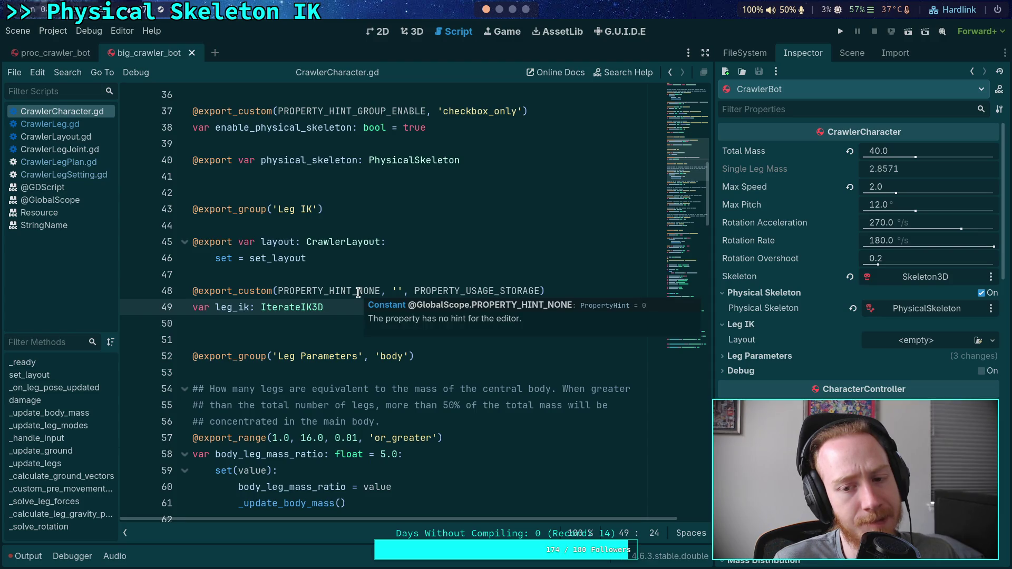
# Step: Replace leg_ik's PROPERTY_HINT_NONE with PROPERTY_HINT_NODE_PATH_VALID_TYPES using autocomplete
pyautogui.moveTo(358, 291); pyautogui.dragTo(378, 288)
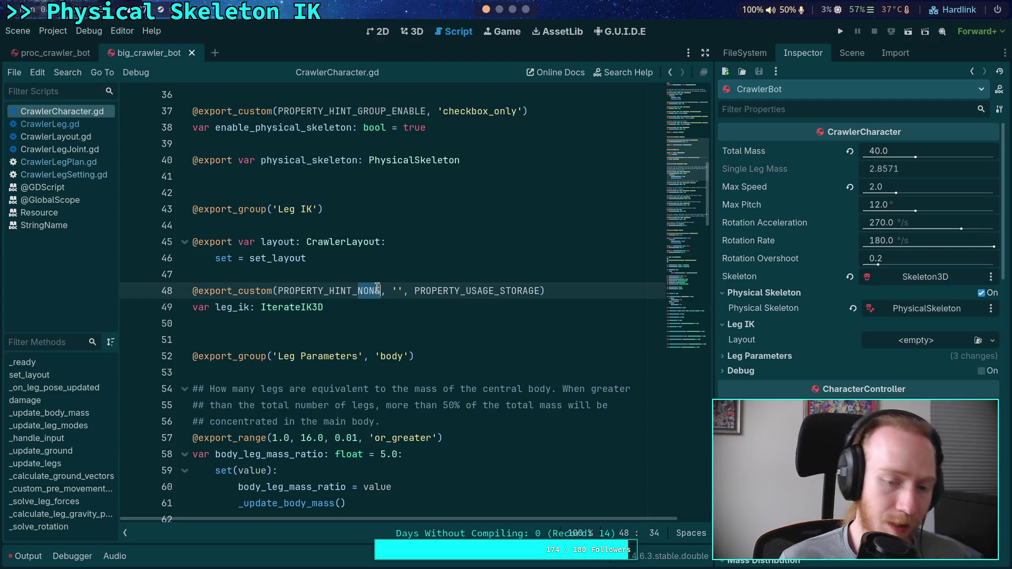
pyautogui.write('NOD')
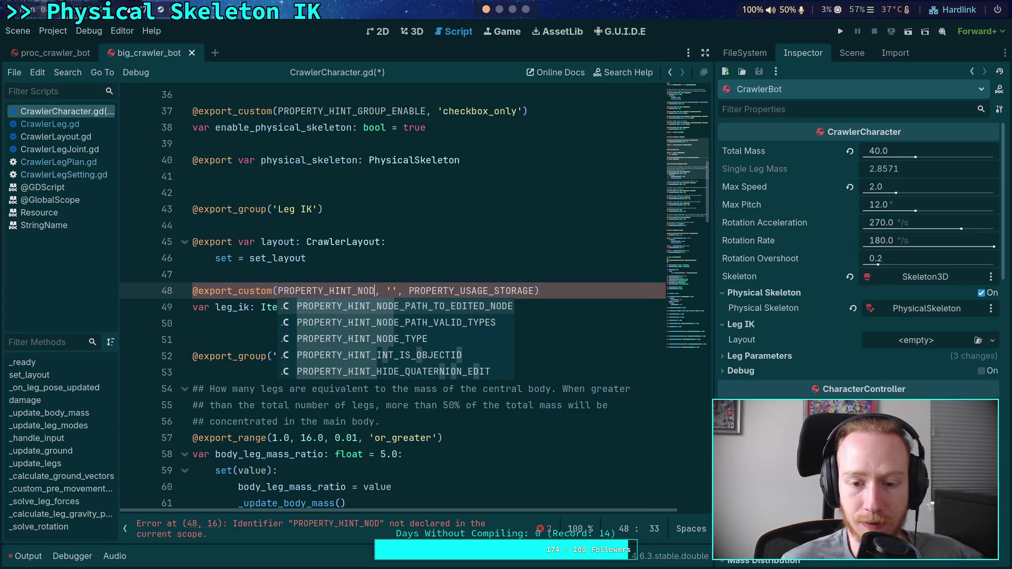
pyautogui.press('Down')
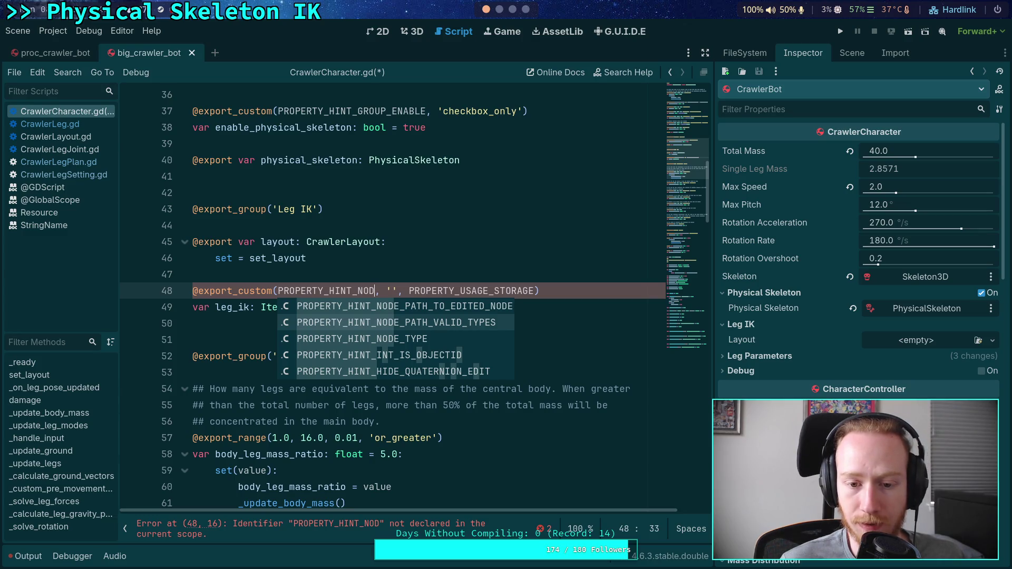
pyautogui.press('Up')
pyautogui.press('Return')
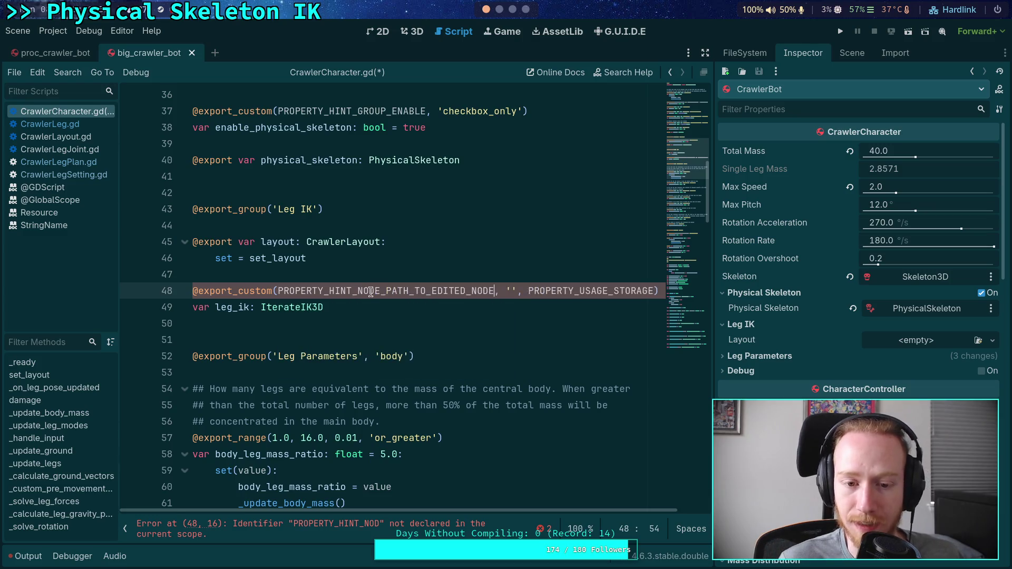
pyautogui.moveTo(371, 292)
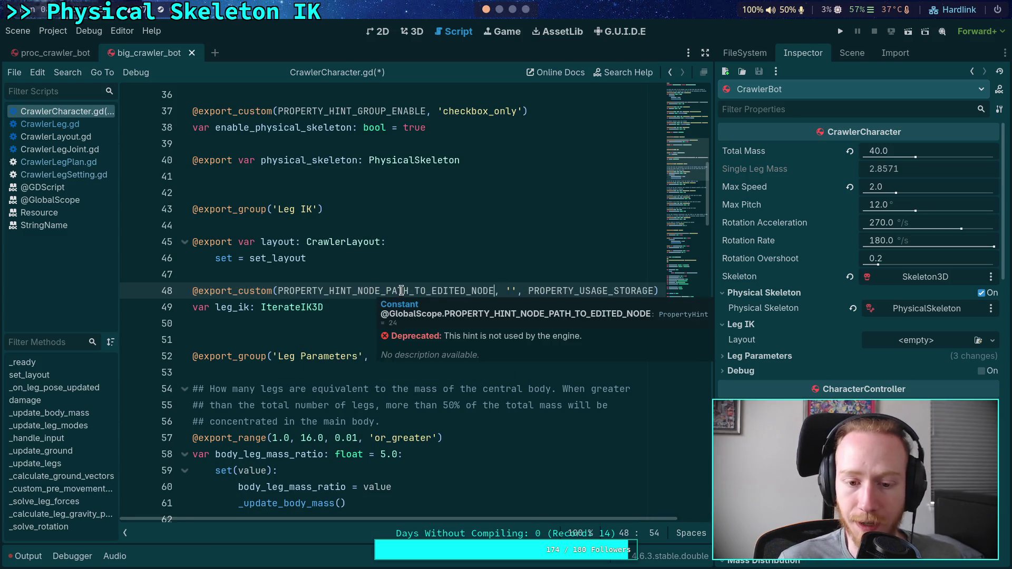
pyautogui.moveTo(409, 291); pyautogui.dragTo(494, 294)
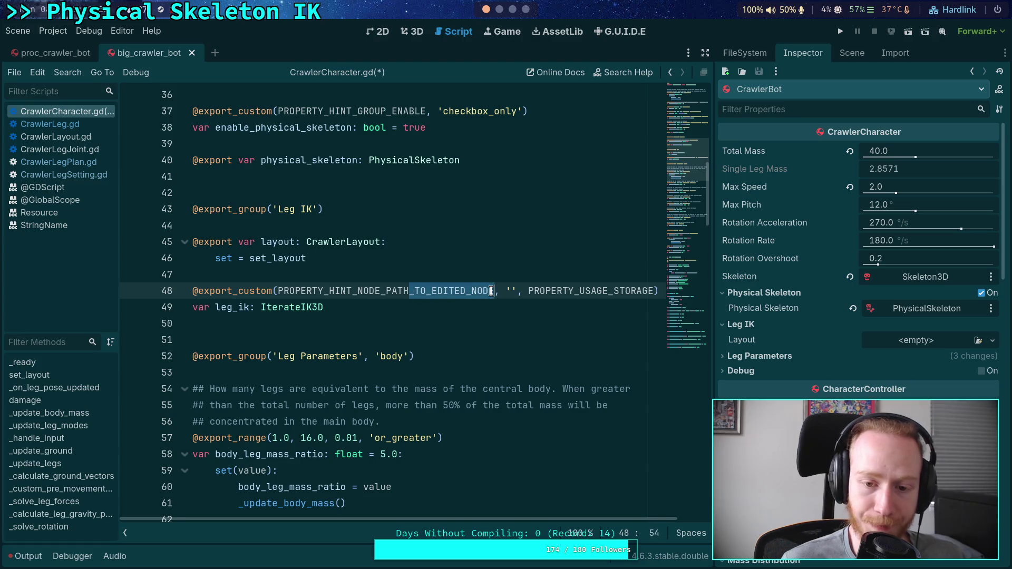
pyautogui.press('BackSpace')
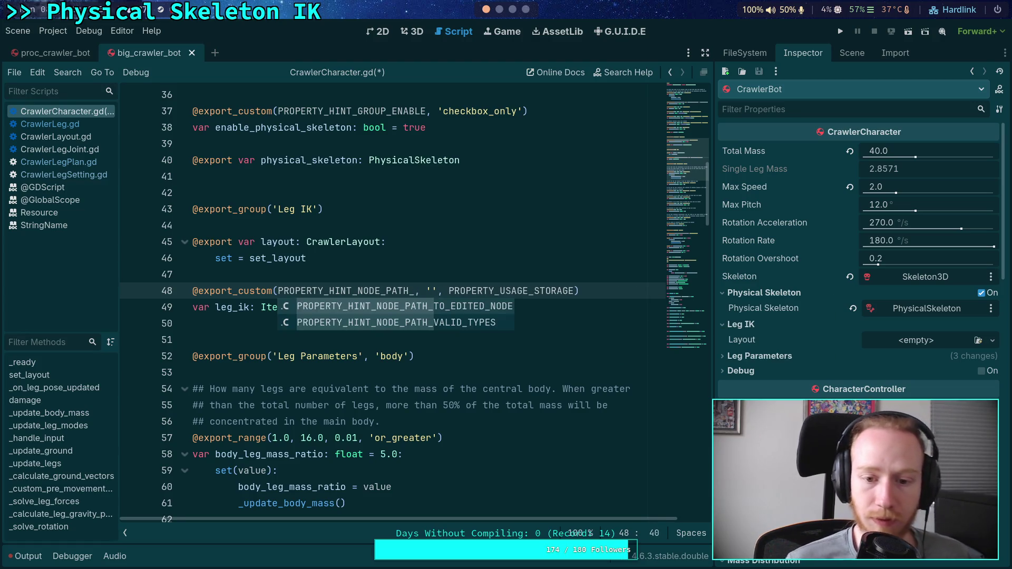
pyautogui.press('Down')
pyautogui.press('Return')
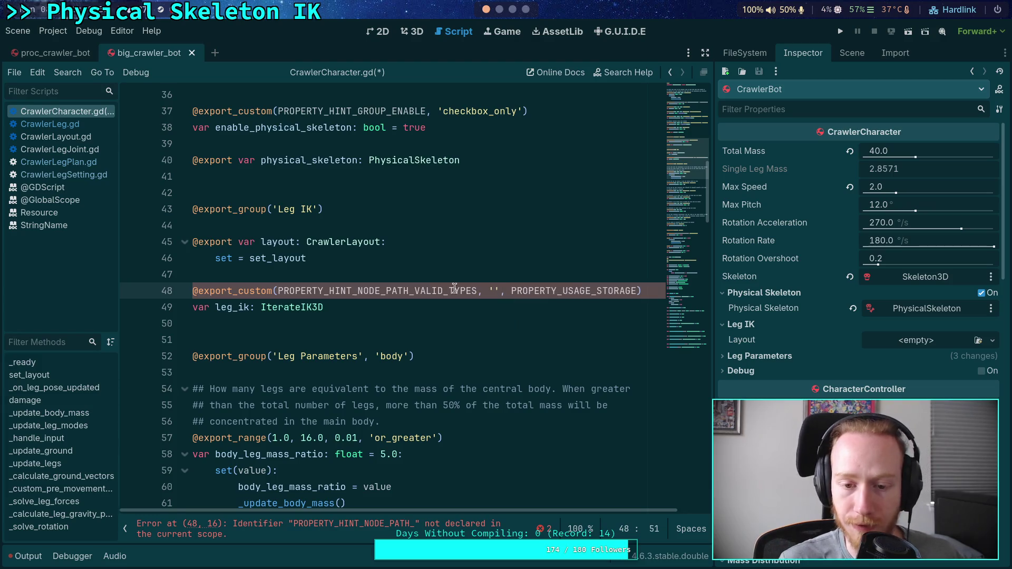
pyautogui.moveTo(449, 287)
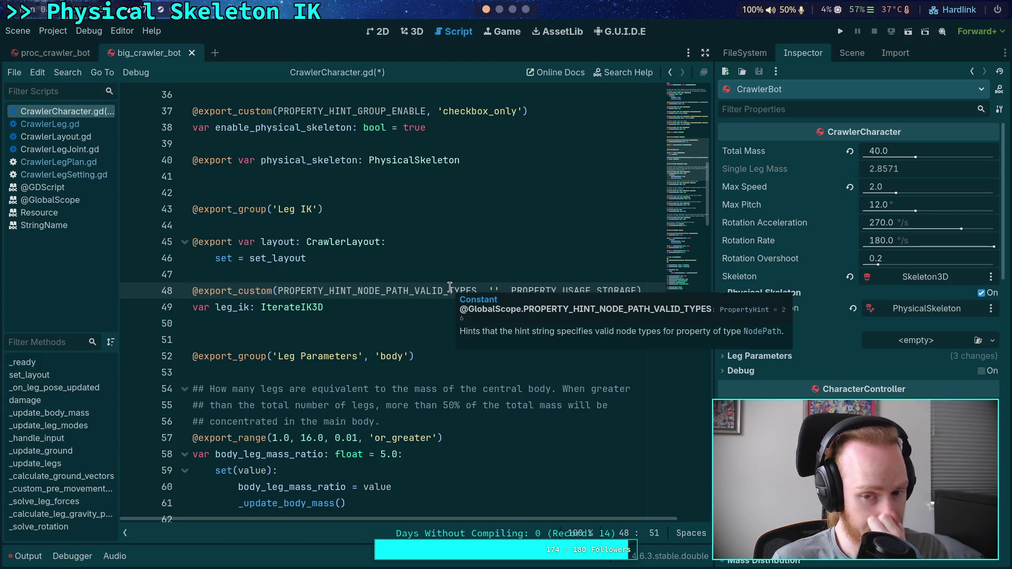
pyautogui.hotkey('ctrl', 'Left')
pyautogui.press('Return')
pyautogui.click(430, 307)
pyautogui.press('Return')
pyautogui.click(238, 320)
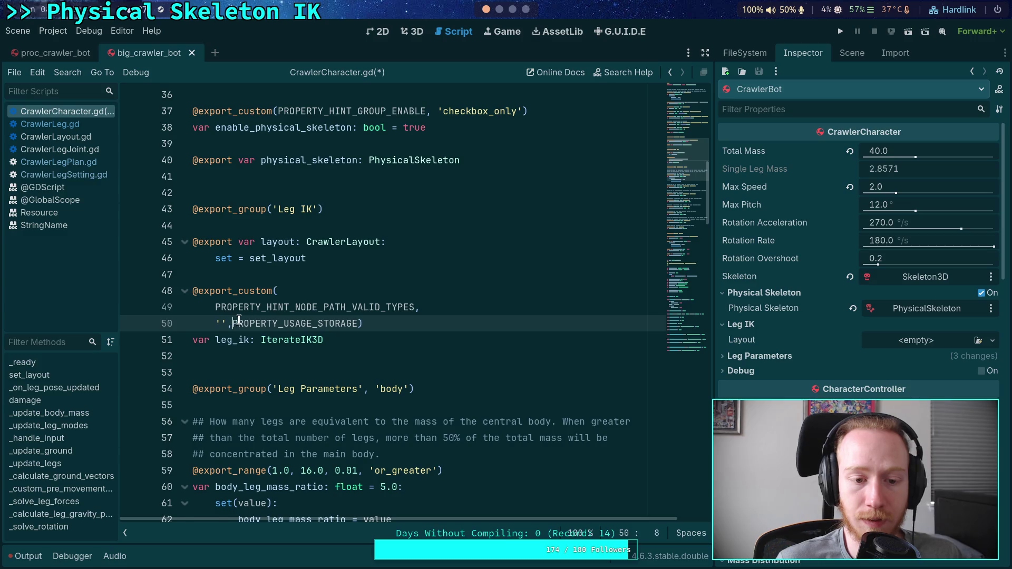
pyautogui.press('Return')
pyautogui.press('Tab')
pyautogui.click(341, 340)
pyautogui.press('Return')
pyautogui.click(222, 323)
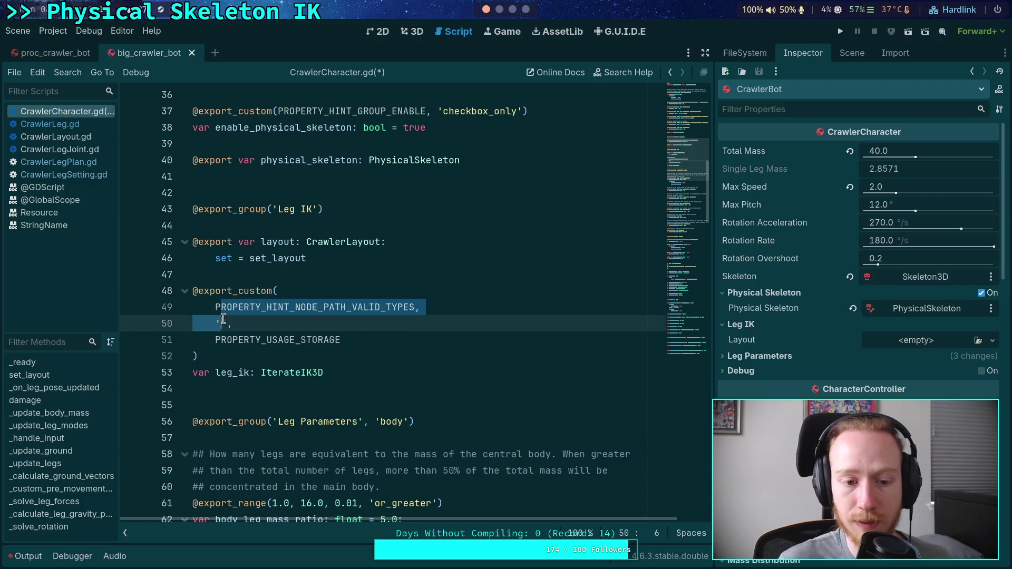
pyautogui.write('It')
pyautogui.write('erateIK')
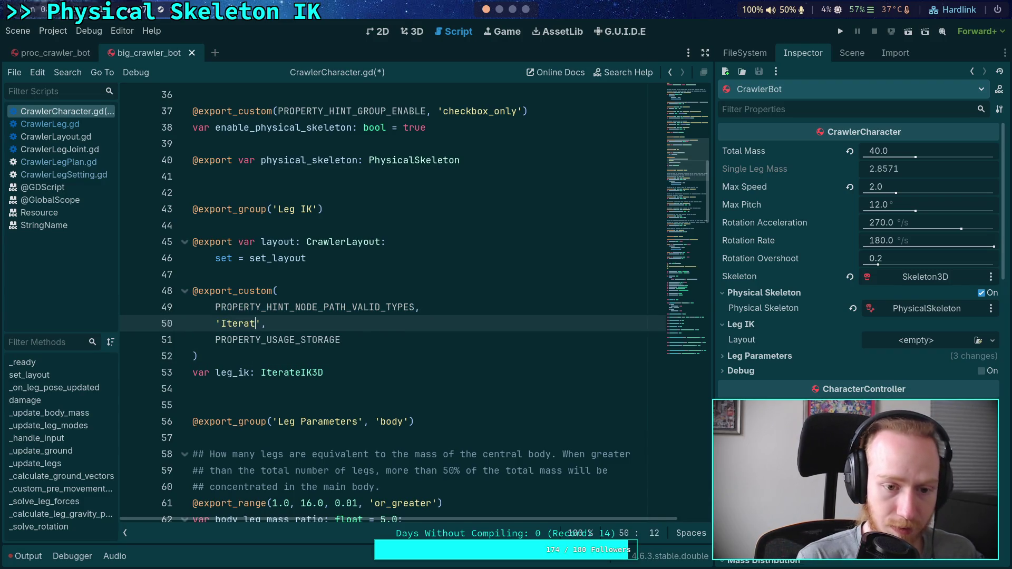
pyautogui.write('3D')
pyautogui.hotkey('ctrl', 's')
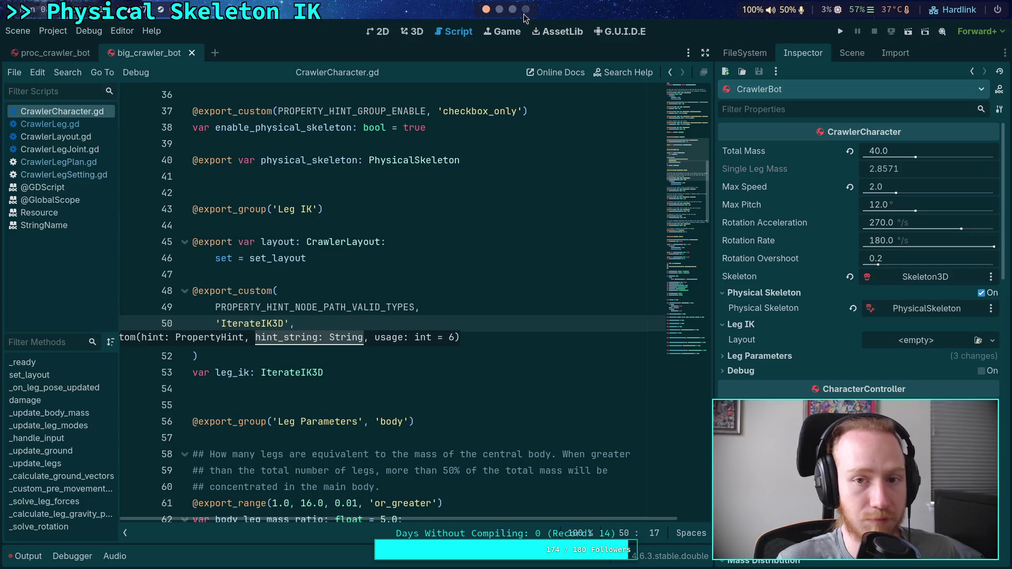
# Step: Re-run the git diff in the terminal, view its end, and return to Godot
pyautogui.press('super+2')
pyautogui.click(444, 31)
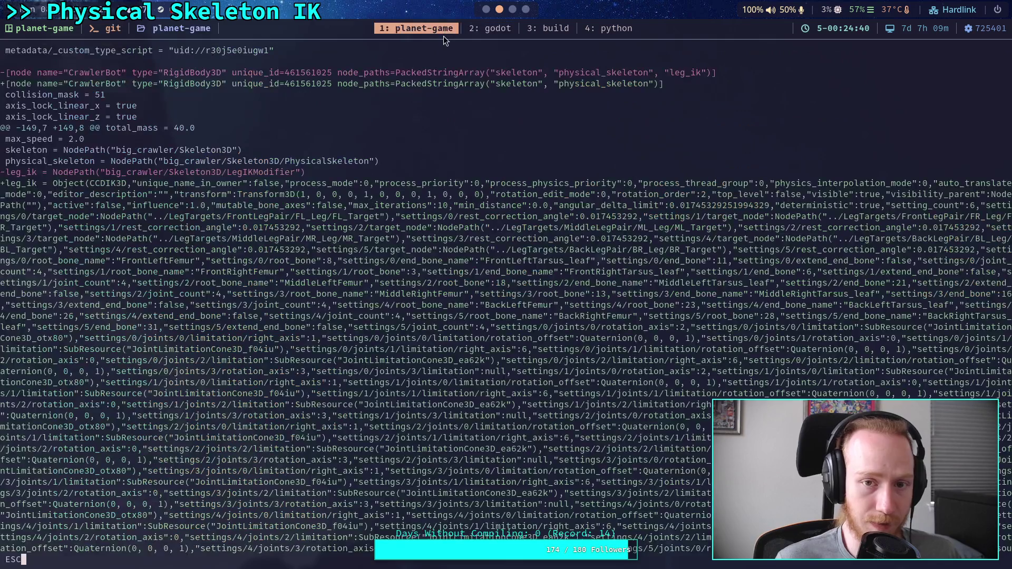
pyautogui.press('q')
pyautogui.press('Up')
pyautogui.press('Return')
pyautogui.press('G')
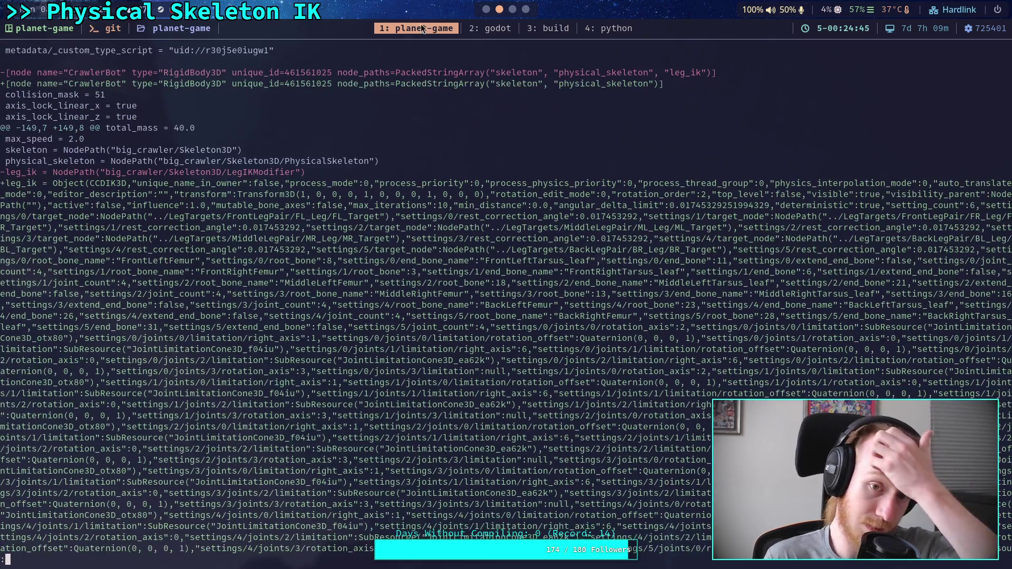
pyautogui.press('super+1')
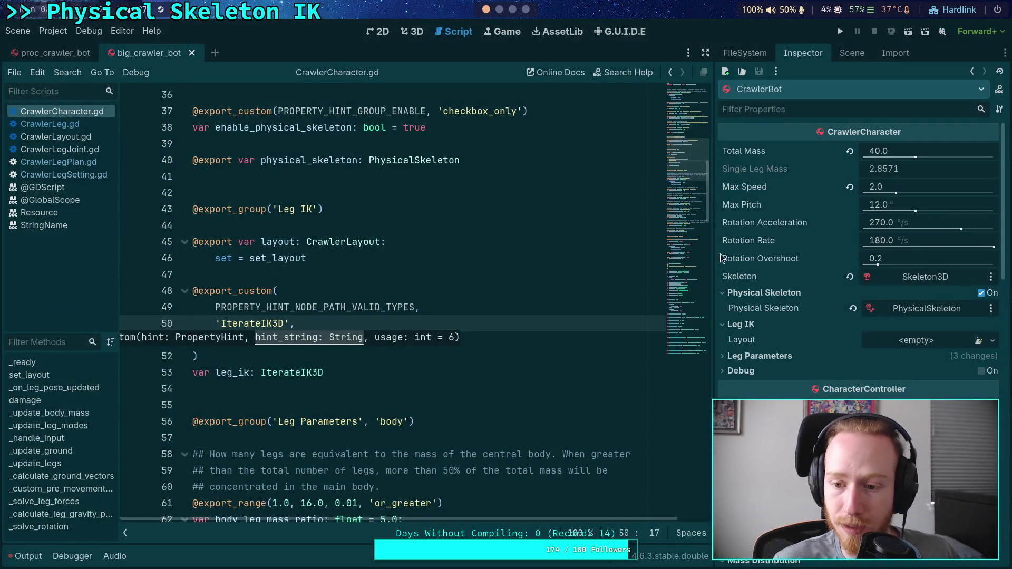
pyautogui.click(414, 263)
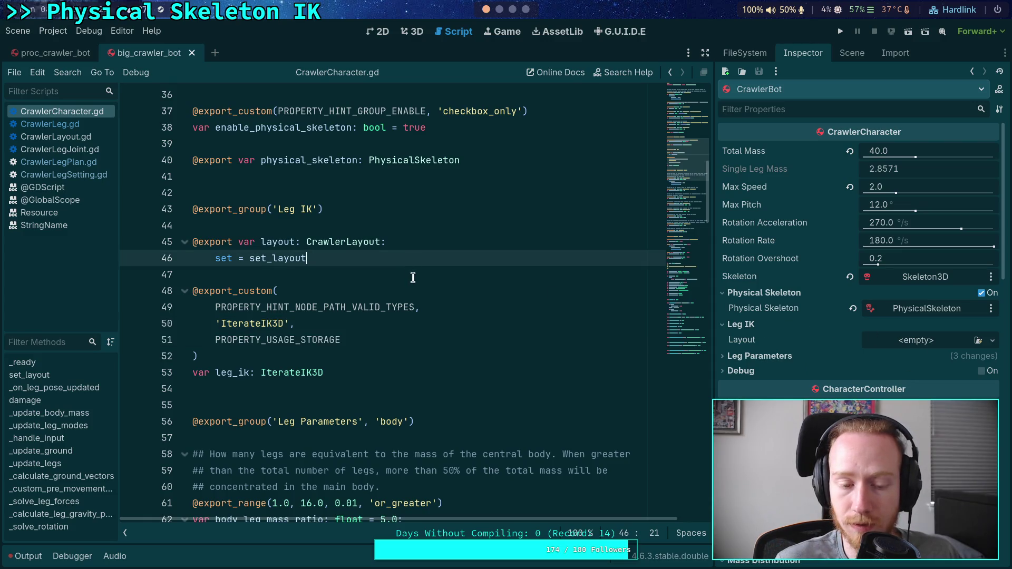
pyautogui.click(357, 362)
pyautogui.click(340, 380)
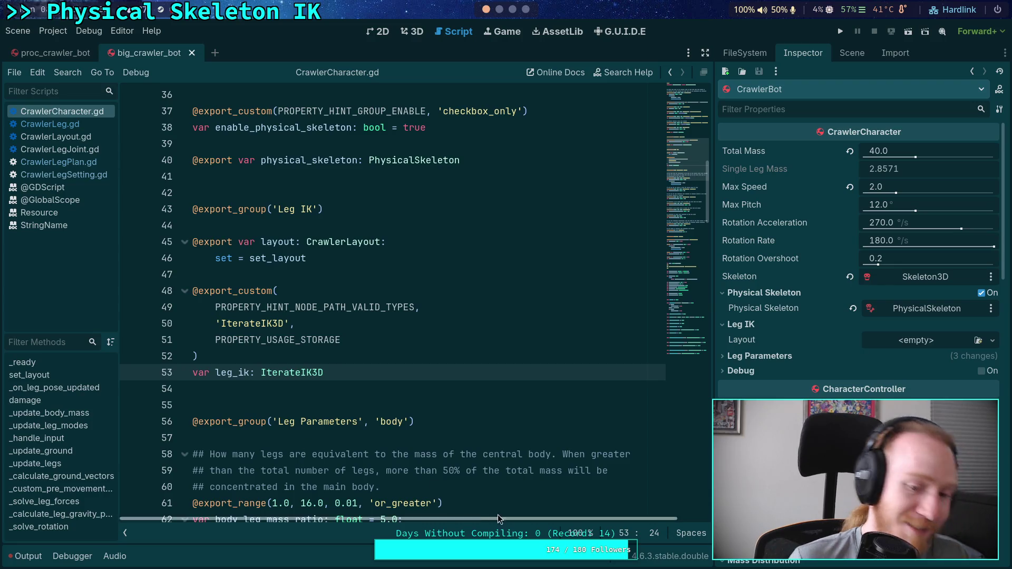
pyautogui.click(410, 409)
pyautogui.click(397, 389)
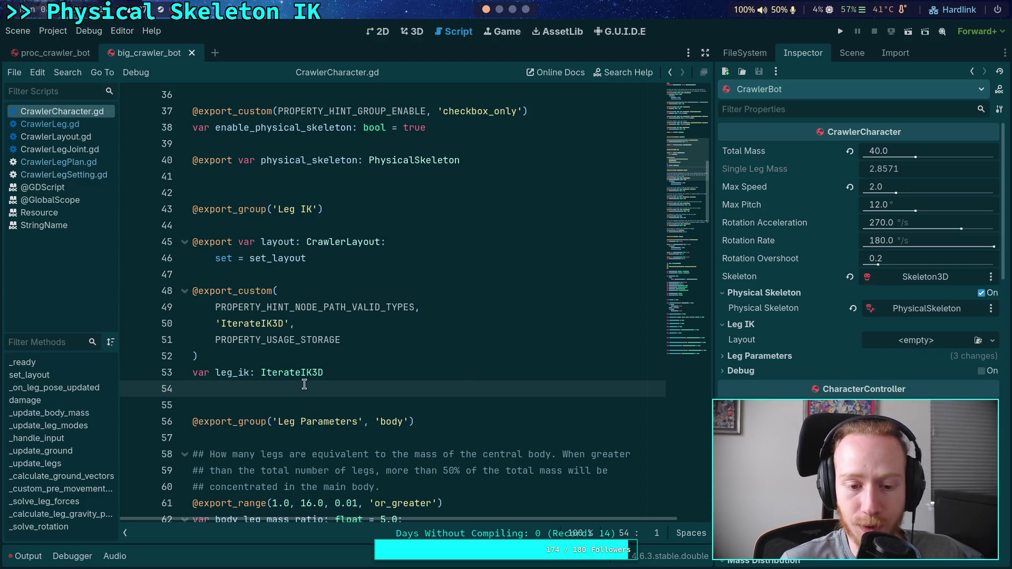
pyautogui.moveTo(293, 370)
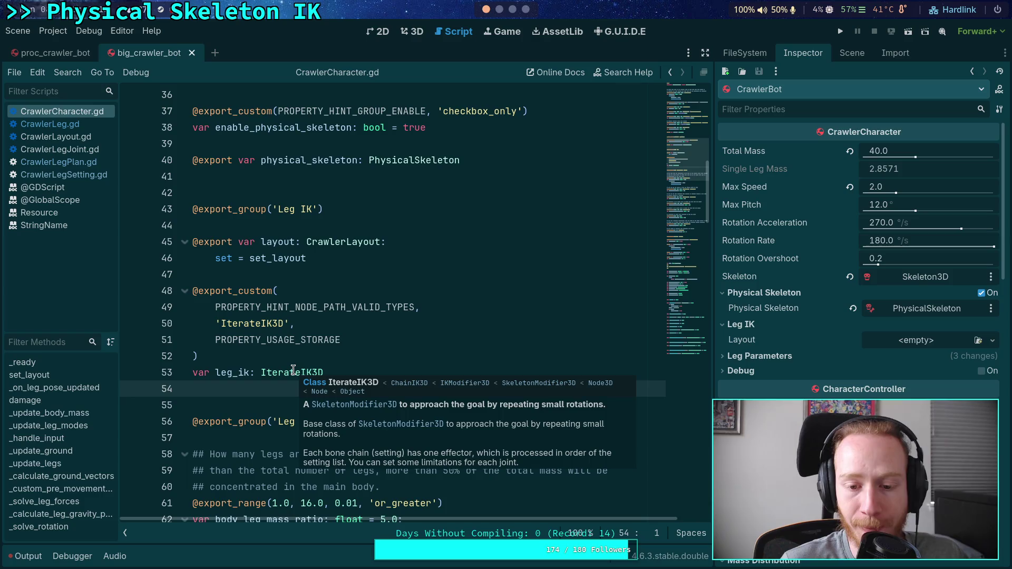
pyautogui.tripleClick(290, 372)
pyautogui.click(371, 372)
pyautogui.moveTo(371, 371); pyautogui.dragTo(195, 242)
pyautogui.click(199, 357)
pyautogui.moveTo(363, 390); pyautogui.dragTo(193, 291)
pyautogui.click(336, 352)
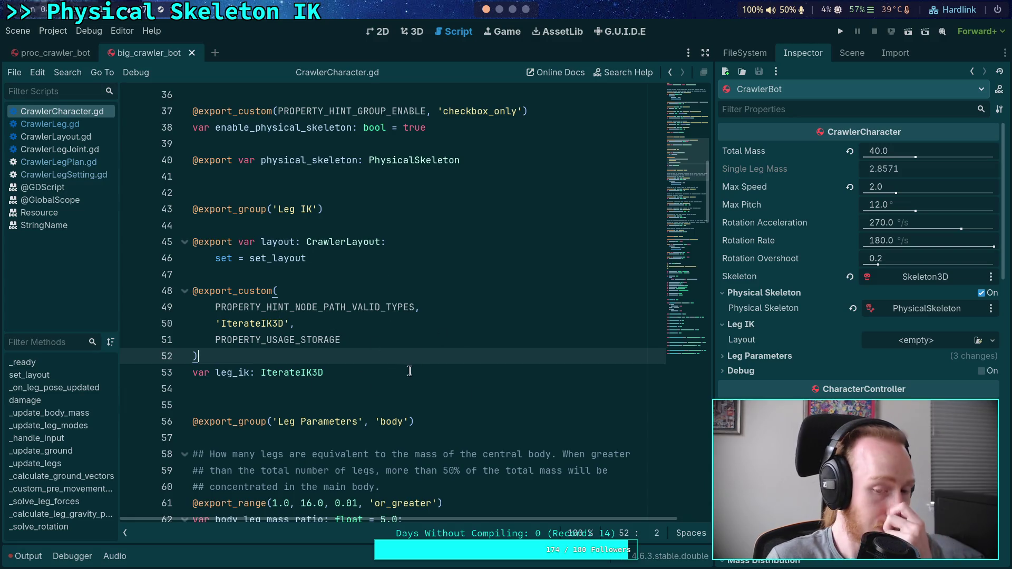
pyautogui.click(214, 340)
# Step: Comment out PROPERTY_USAGE_STORAGE on the leg_ik export with # and save the script
pyautogui.write('#')
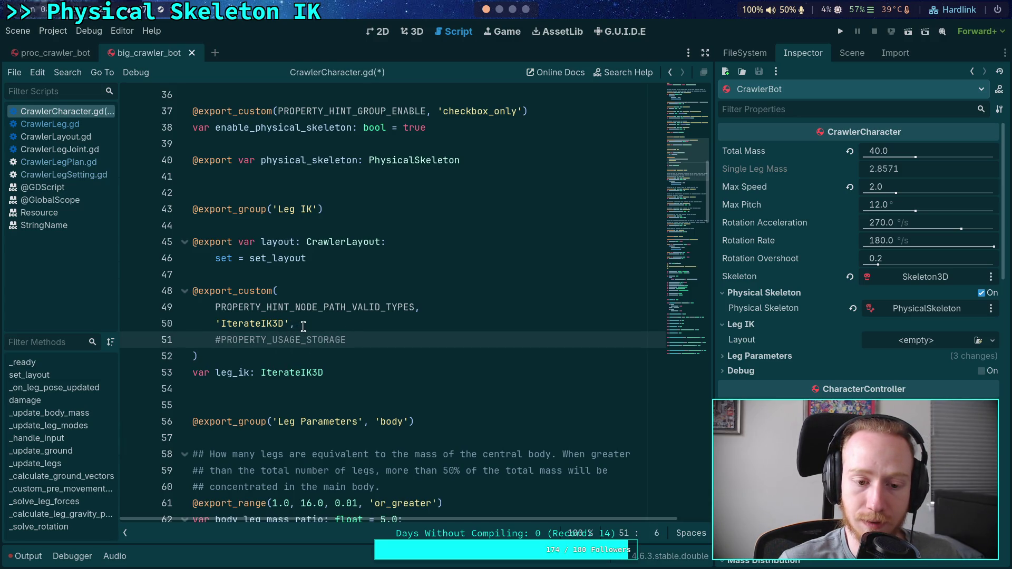
pyautogui.moveTo(260, 298)
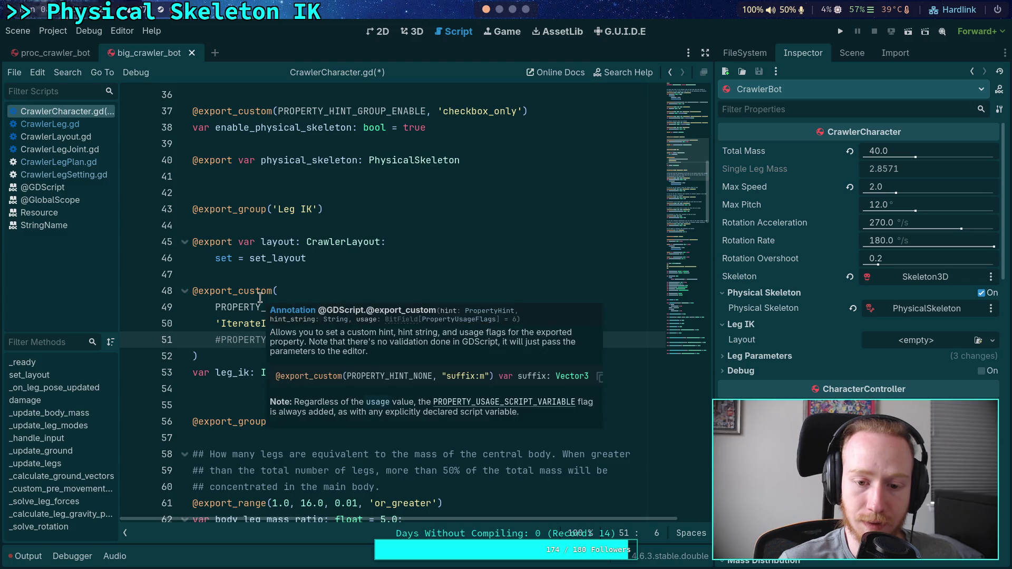
pyautogui.click(280, 291)
pyautogui.hotkey('ctrl', 's')
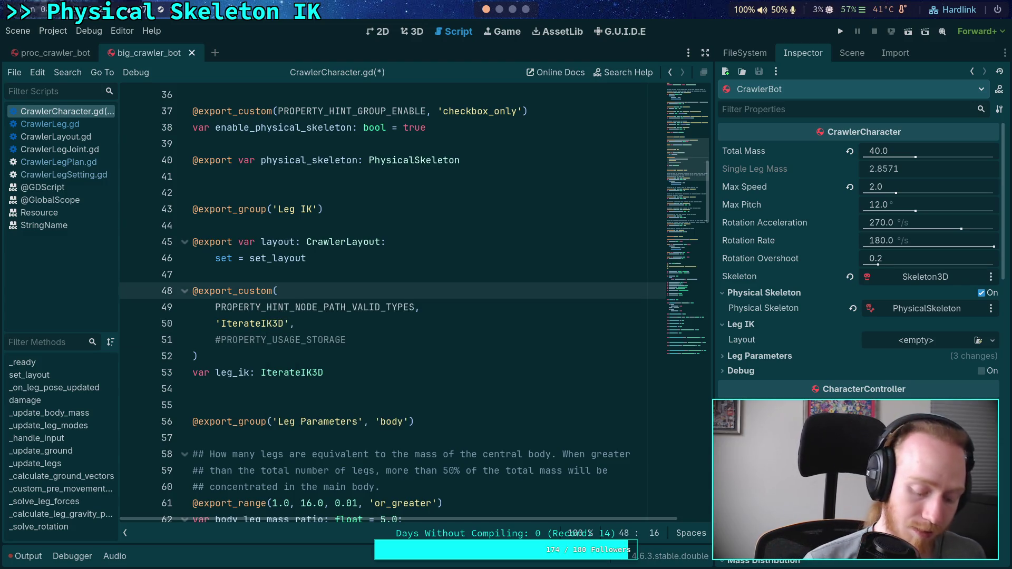
# Step: Inspect the Leg IK and Physical Skeleton node pickers without assigning, then switch to the git diff
pyautogui.click(852, 53)
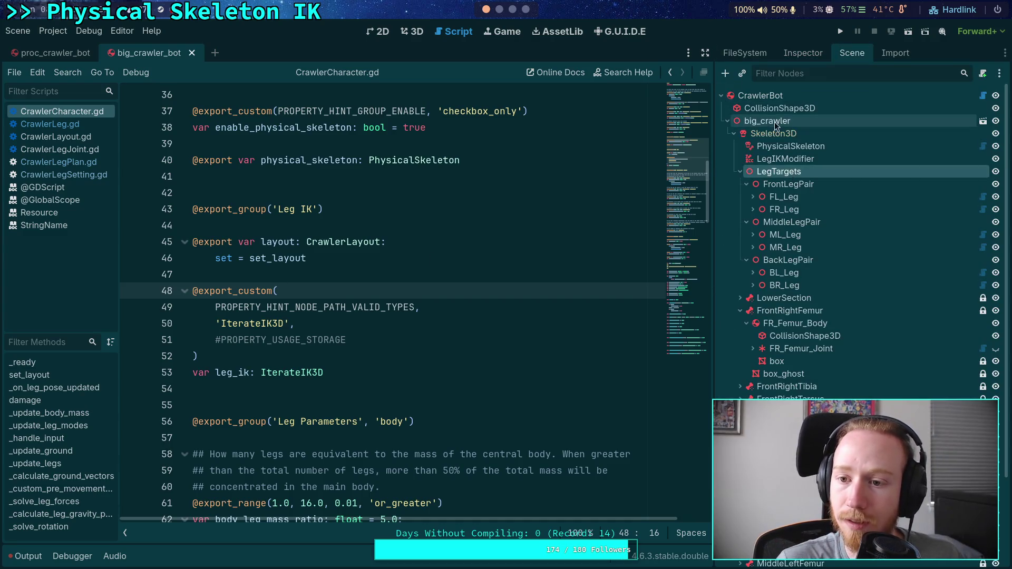
pyautogui.click(805, 53)
pyautogui.click(906, 358)
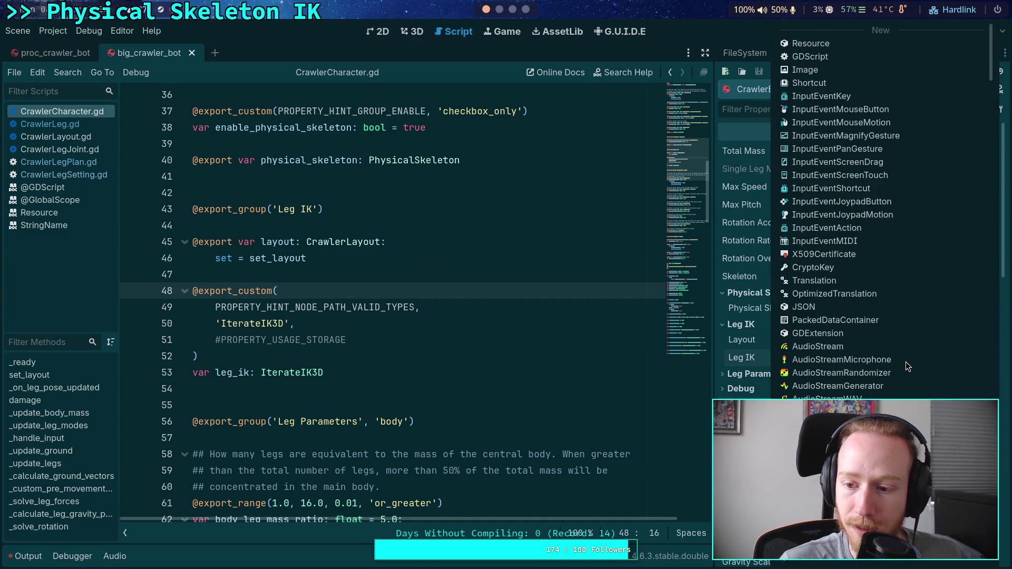
pyautogui.click(739, 363)
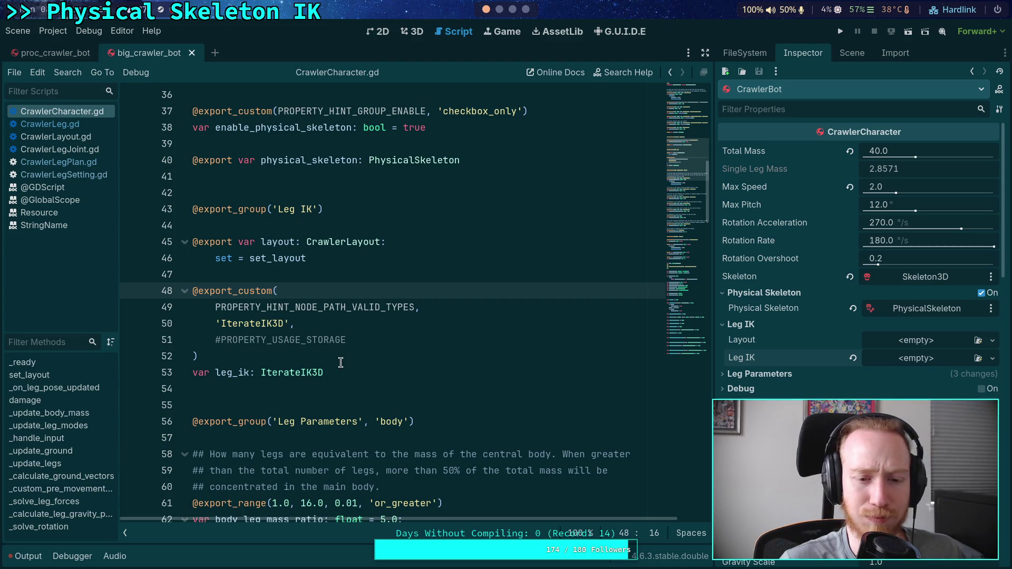
pyautogui.moveTo(267, 307)
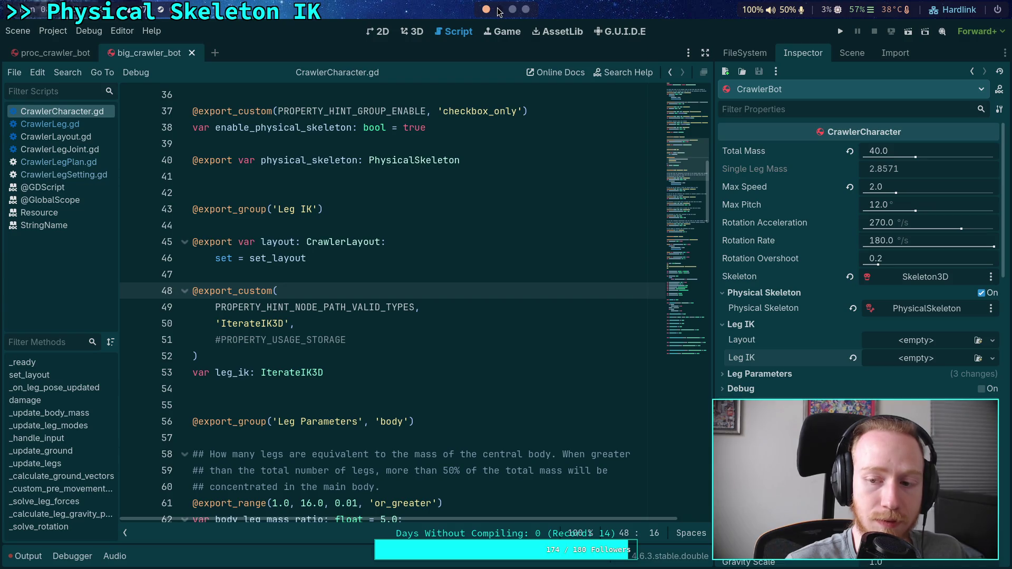
pyautogui.click(920, 312)
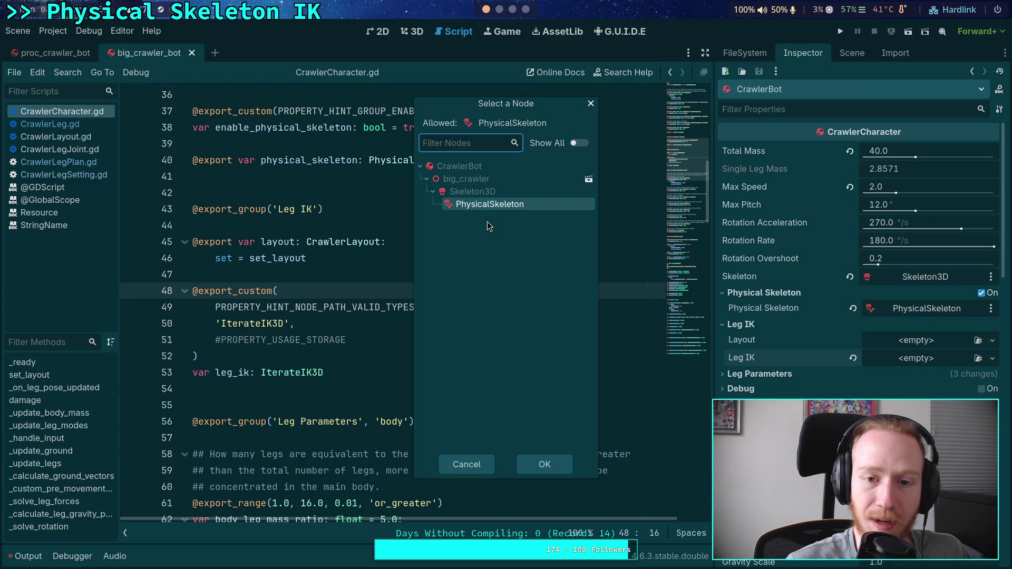
pyautogui.click(467, 465)
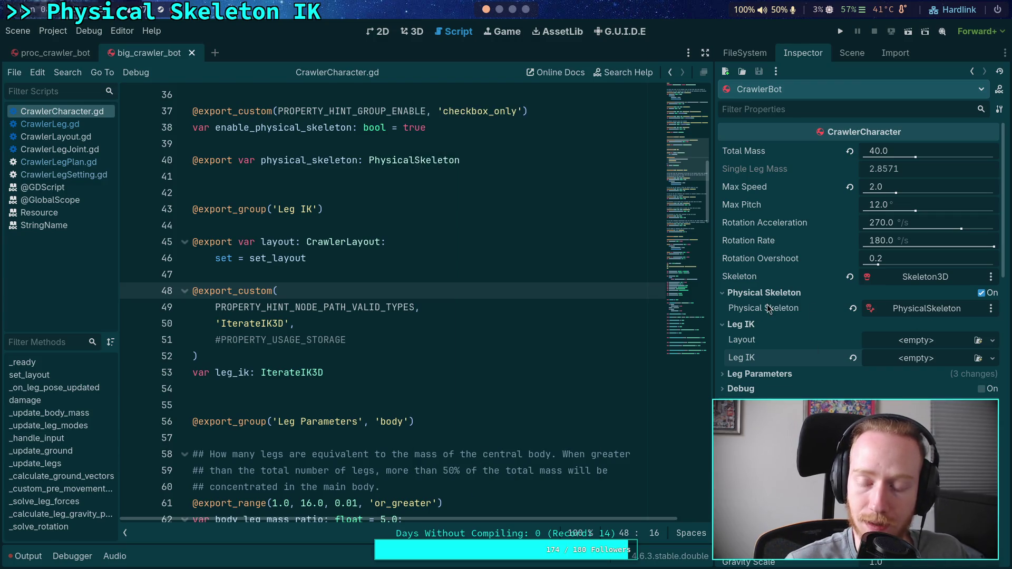
pyautogui.click(282, 356)
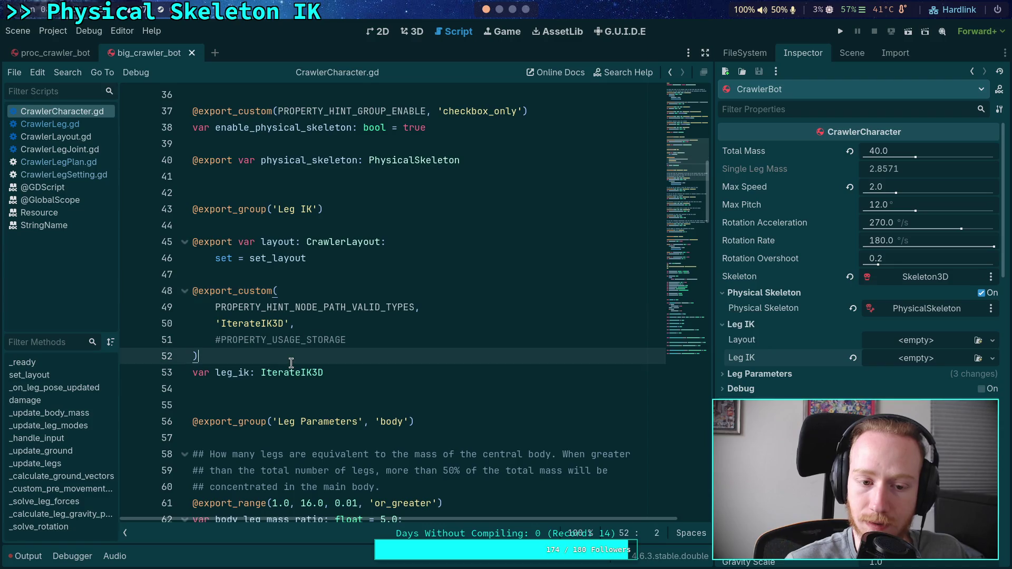
pyautogui.click(501, 11)
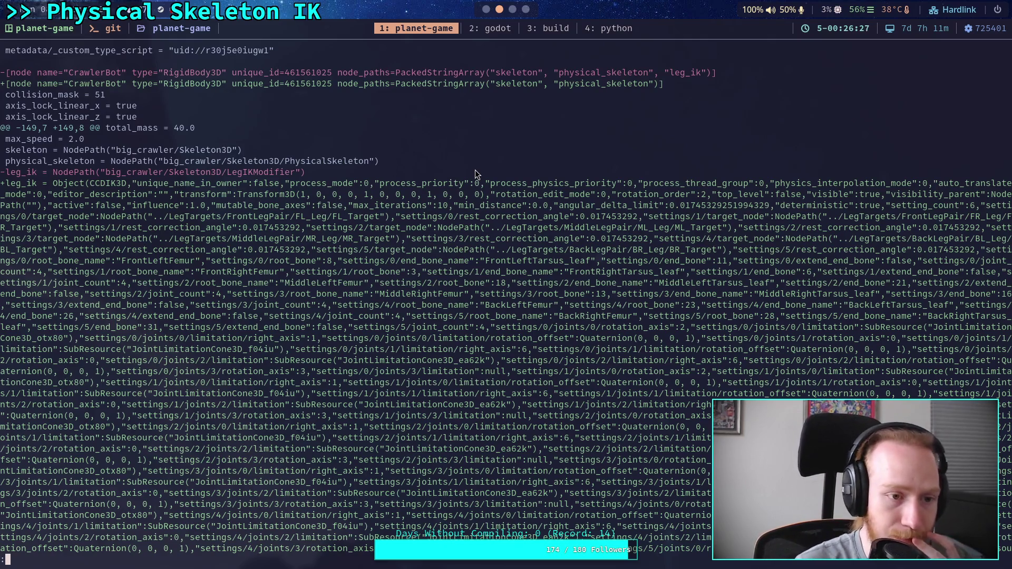
# Step: Back in Godot, place the caret at the end of line 50 and open line 49's code menu
pyautogui.click(486, 10)
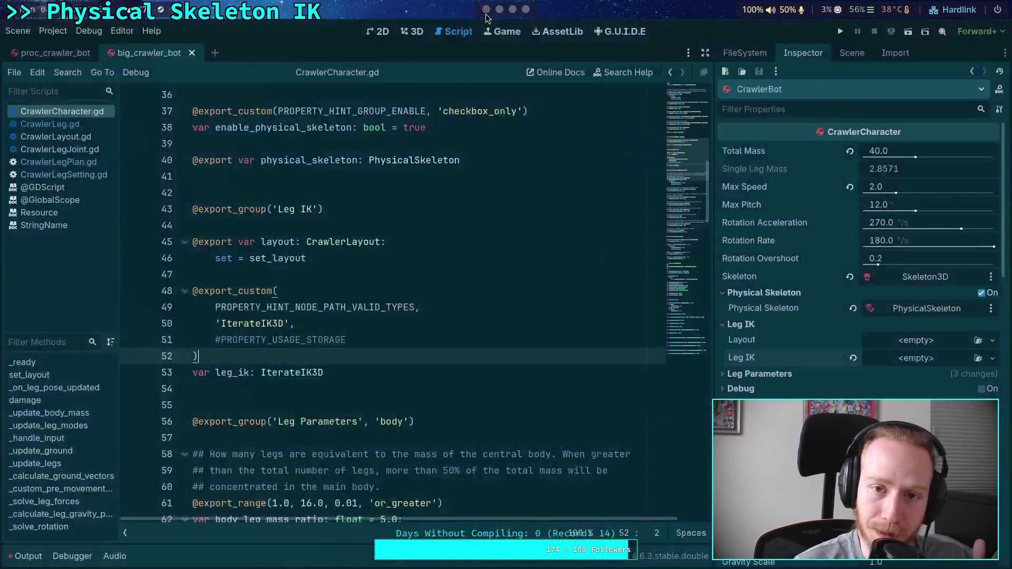
pyautogui.click(350, 324)
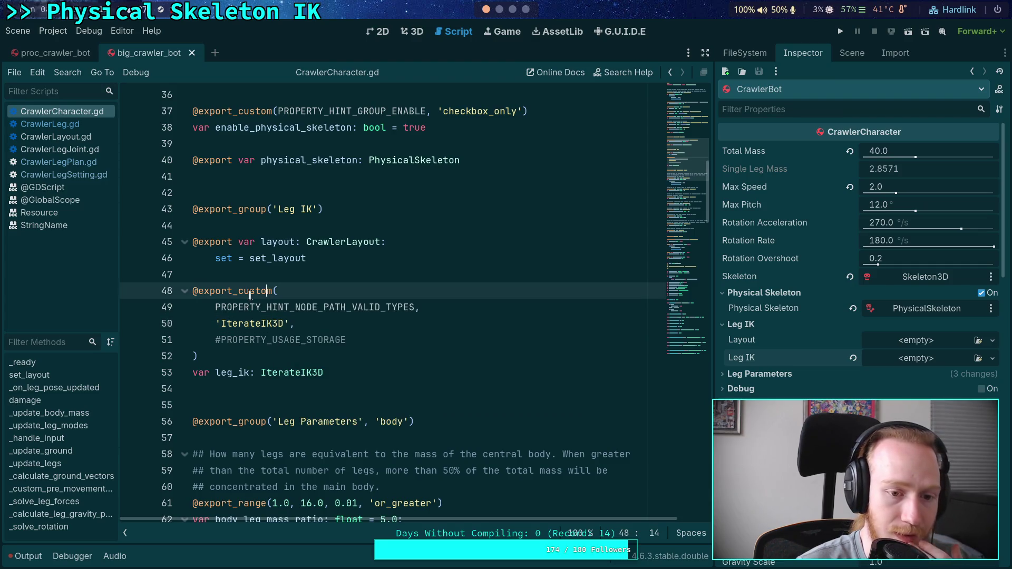
pyautogui.rightClick(261, 306)
pyautogui.click(353, 469)
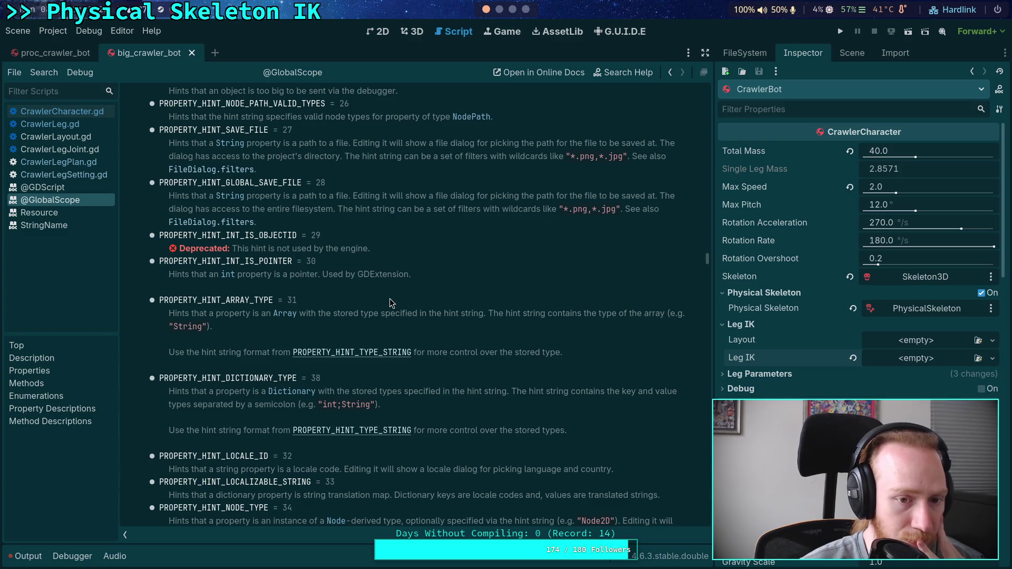
pyautogui.scroll(10, 391, 303)
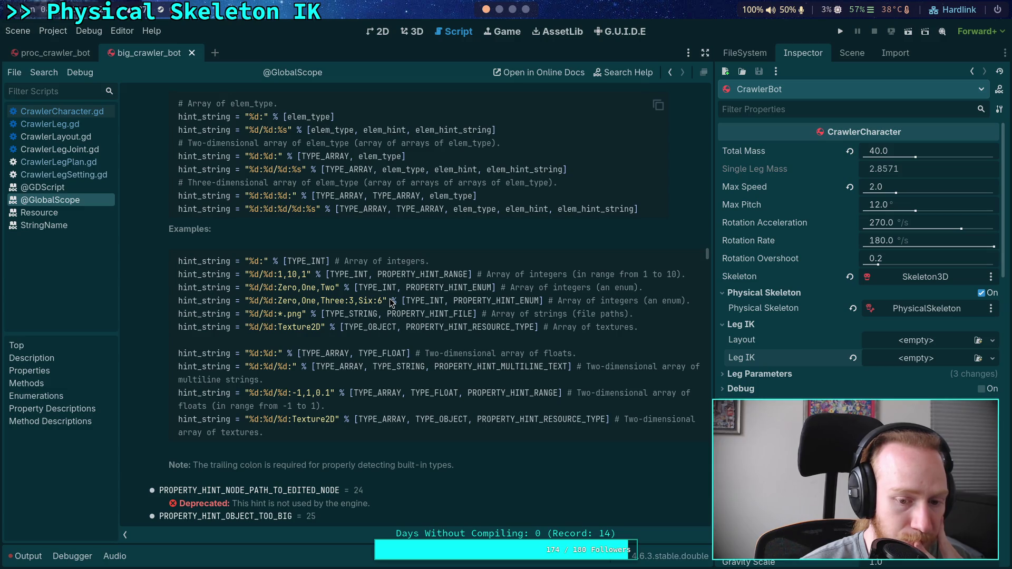
pyautogui.scroll(8, 391, 301)
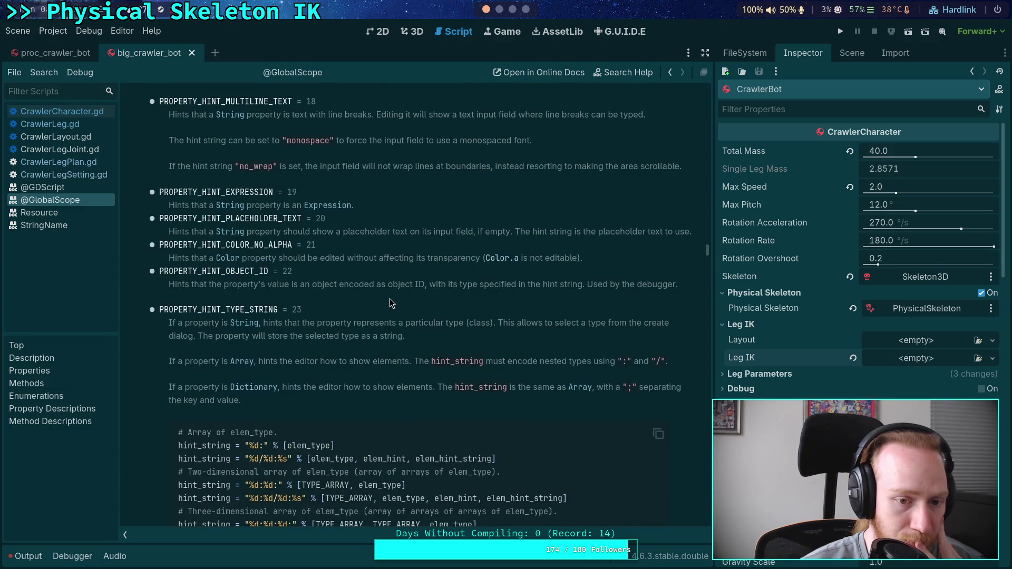
pyautogui.scroll(4, 391, 303)
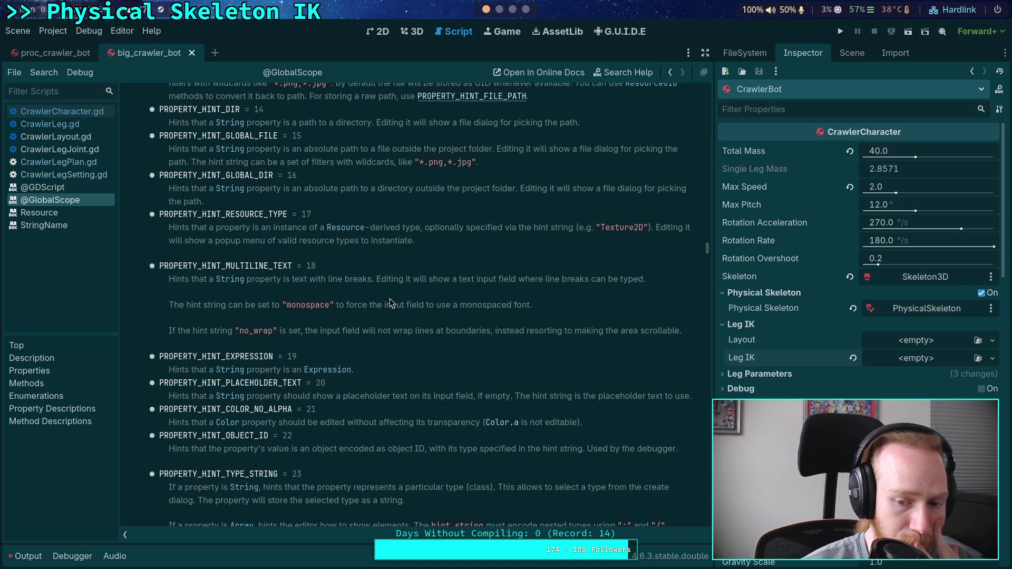
pyautogui.scroll(20, 390, 299)
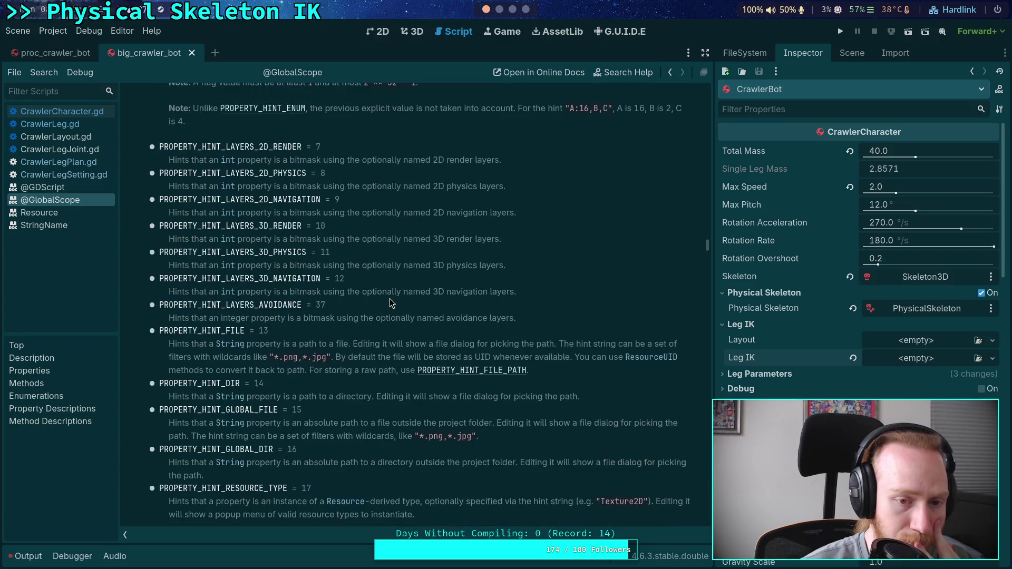
pyautogui.scroll(6, 390, 298)
pyautogui.scroll(6, 390, 298)
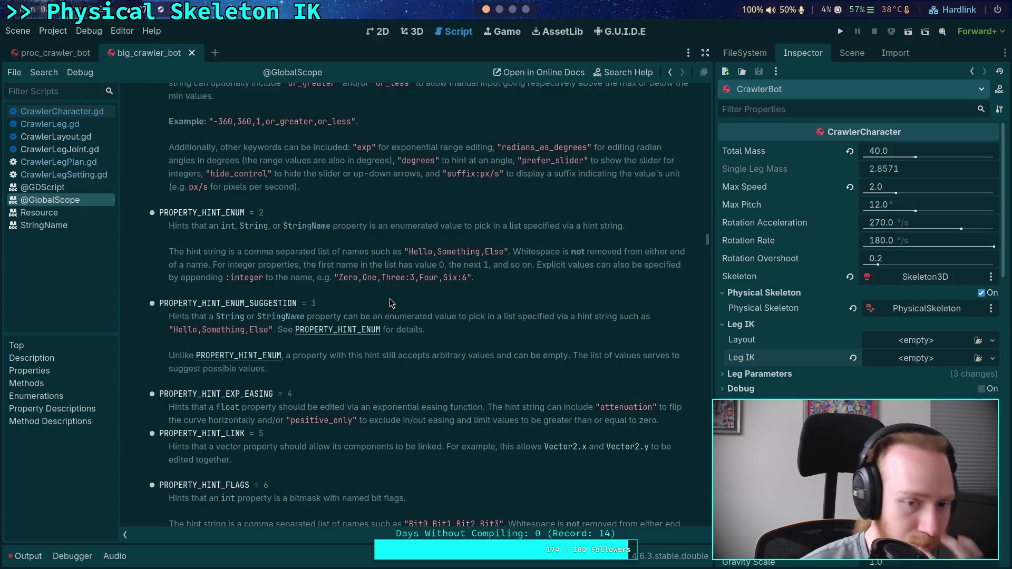
pyautogui.scroll(2, 390, 298)
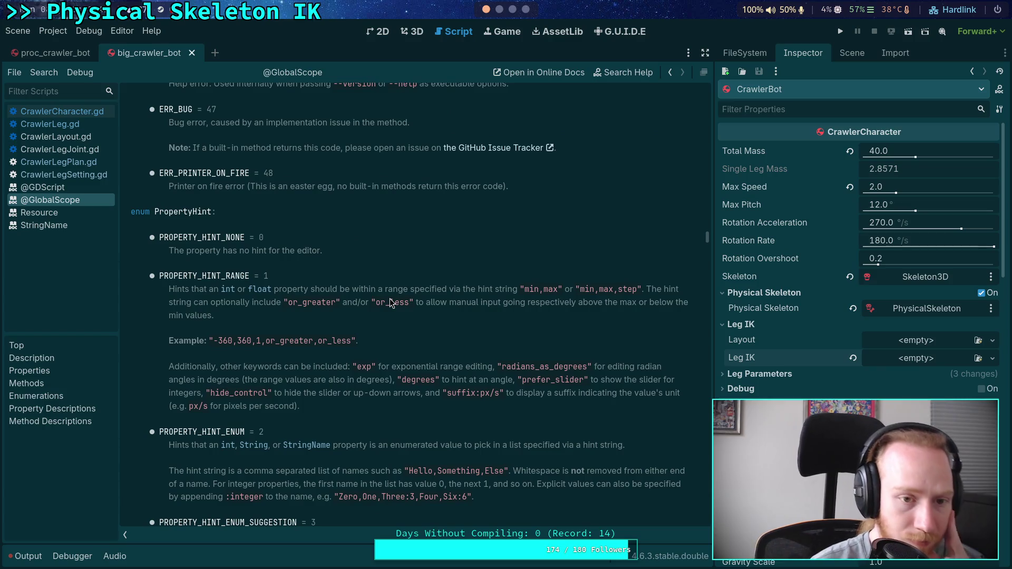
pyautogui.scroll(-5, 403, 270)
pyautogui.scroll(-3, 404, 272)
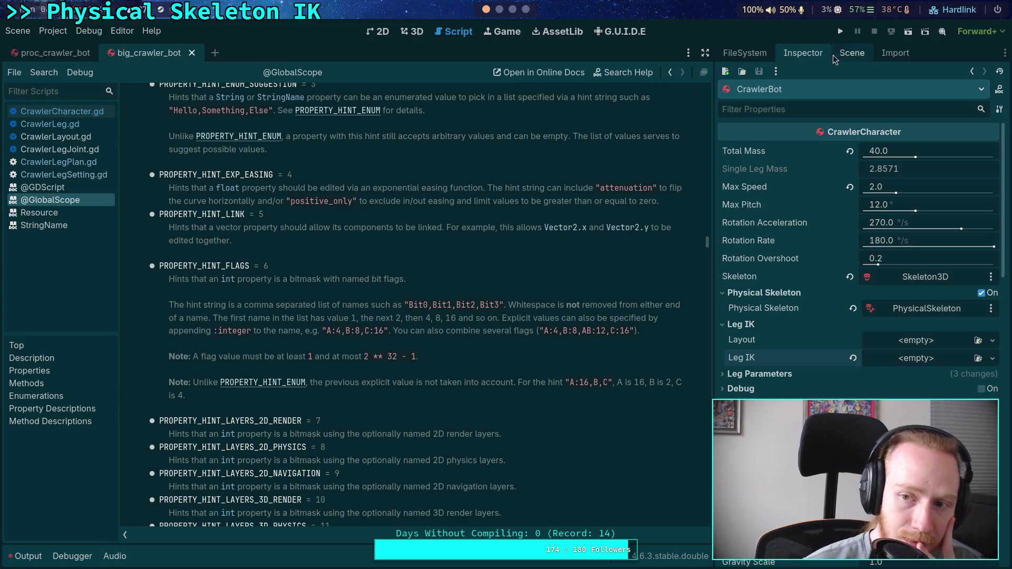
pyautogui.click(852, 53)
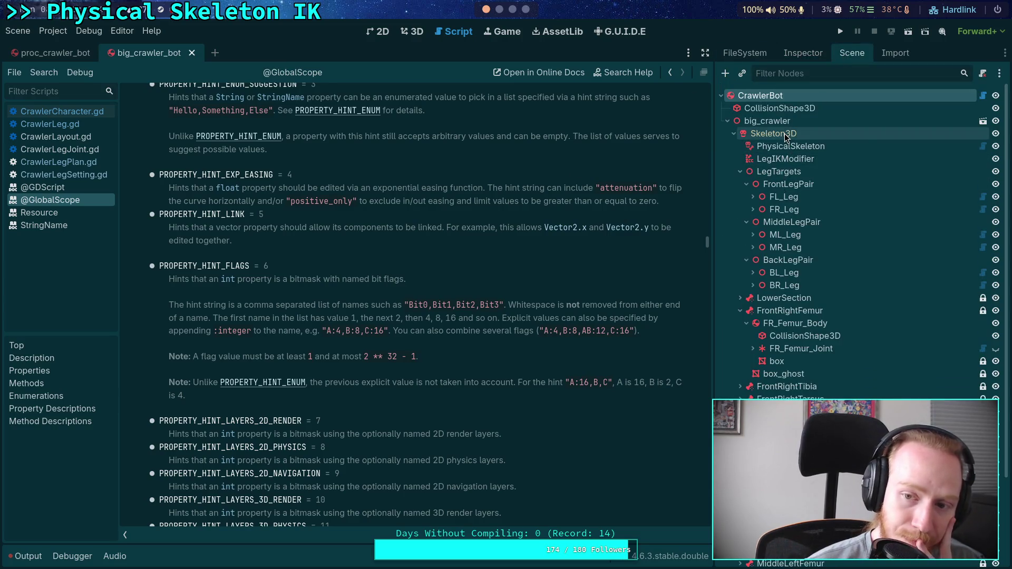
pyautogui.click(775, 135)
pyautogui.click(796, 54)
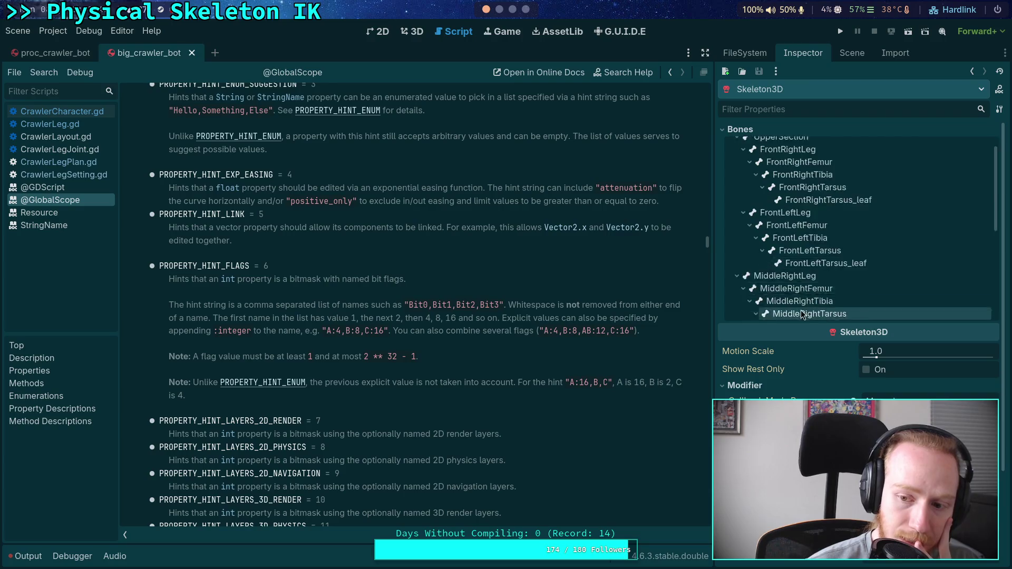
pyautogui.click(852, 53)
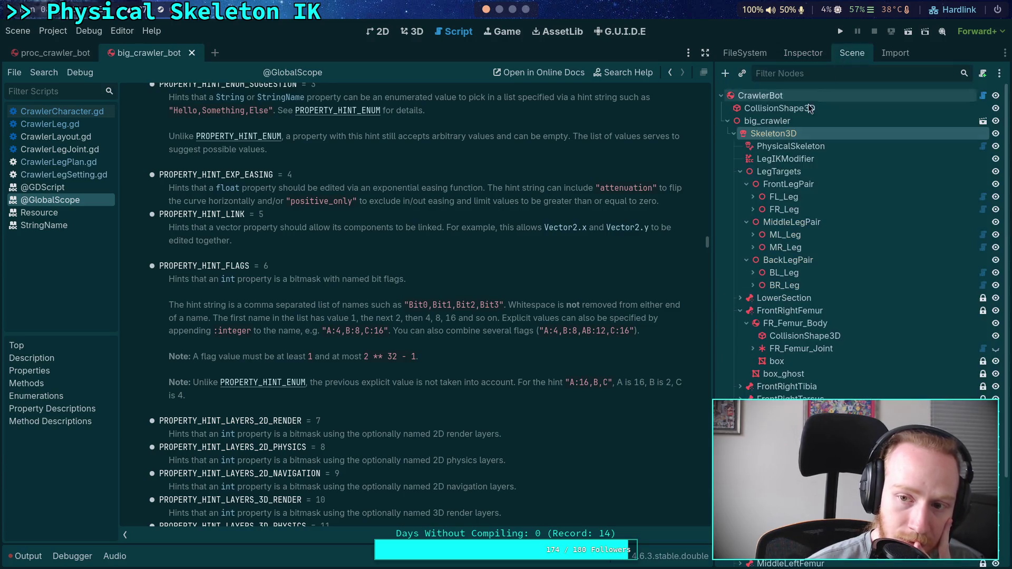
pyautogui.click(786, 158)
pyautogui.click(803, 53)
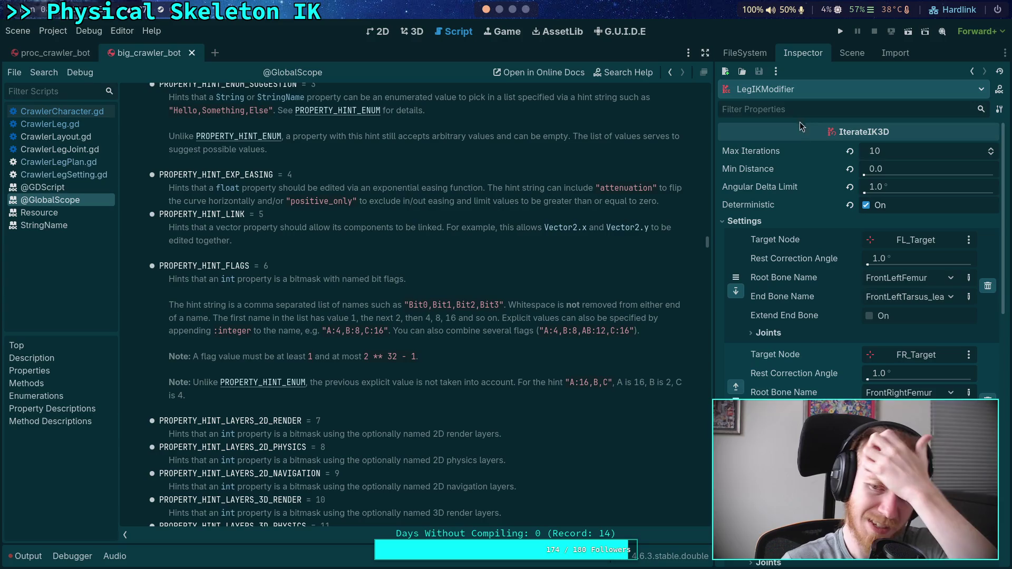
pyautogui.moveTo(786, 243)
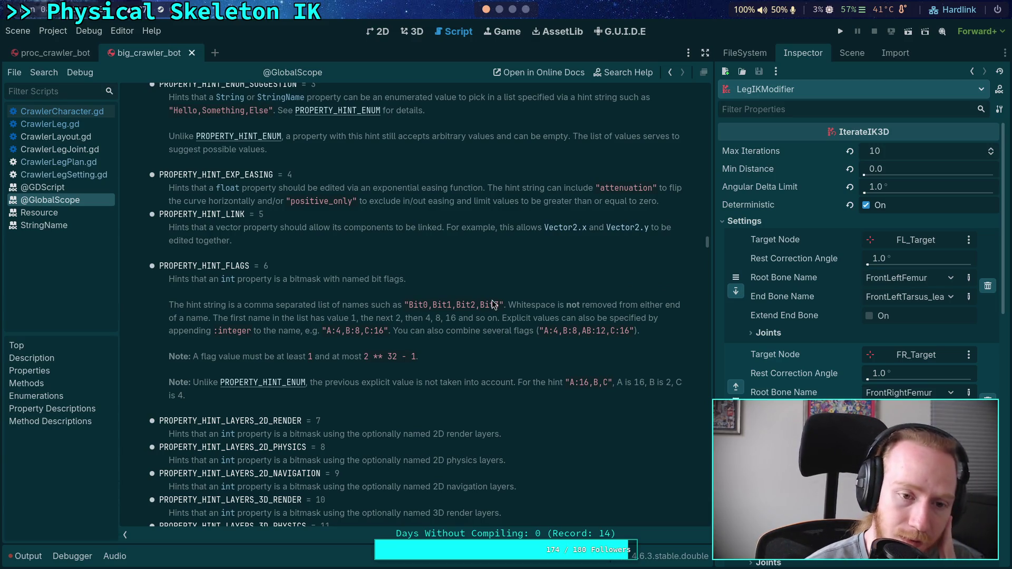
pyautogui.scroll(-10, 494, 305)
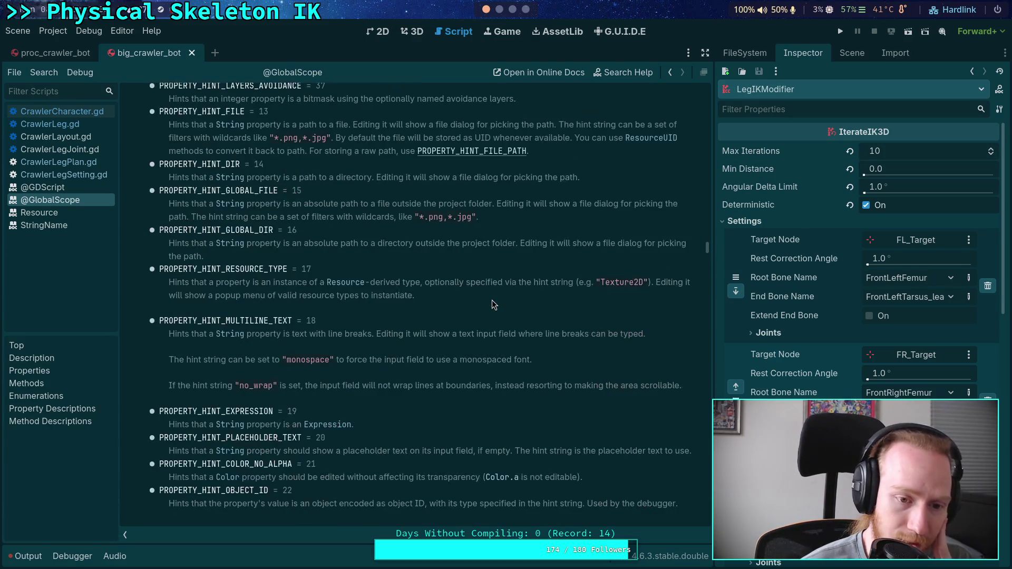
pyautogui.scroll(-15, 495, 305)
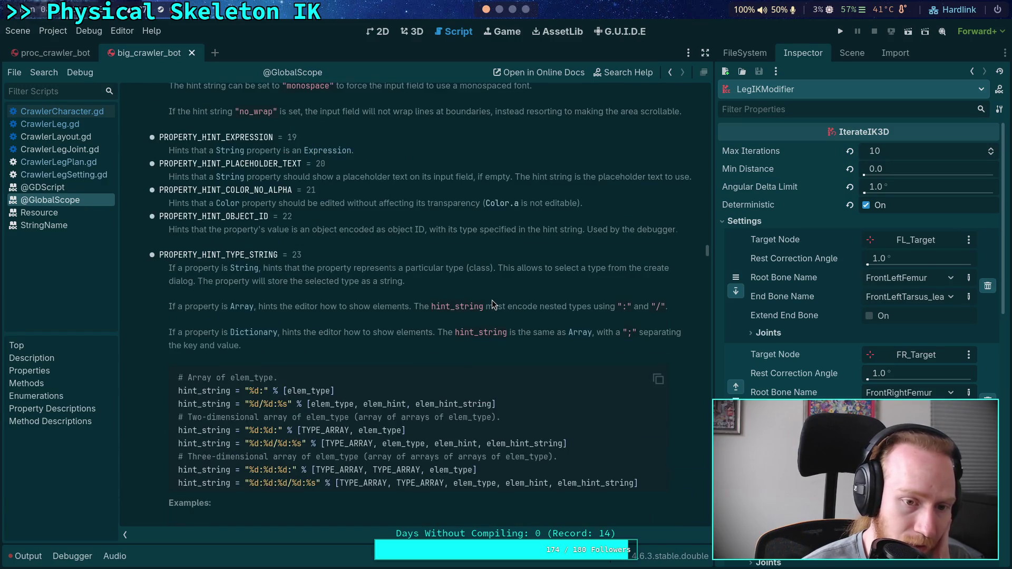
pyautogui.scroll(-10, 494, 305)
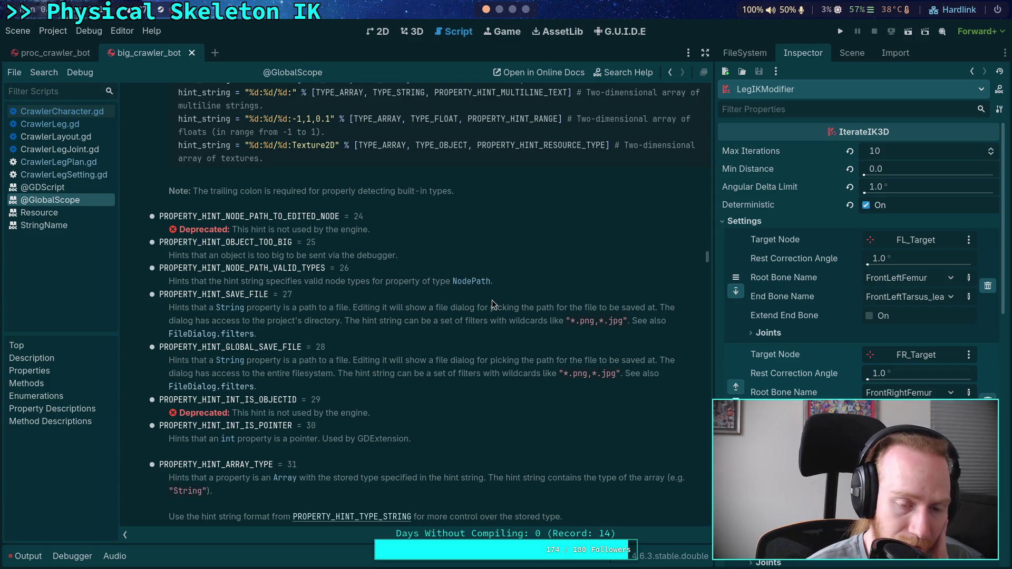
pyautogui.scroll(-10, 494, 305)
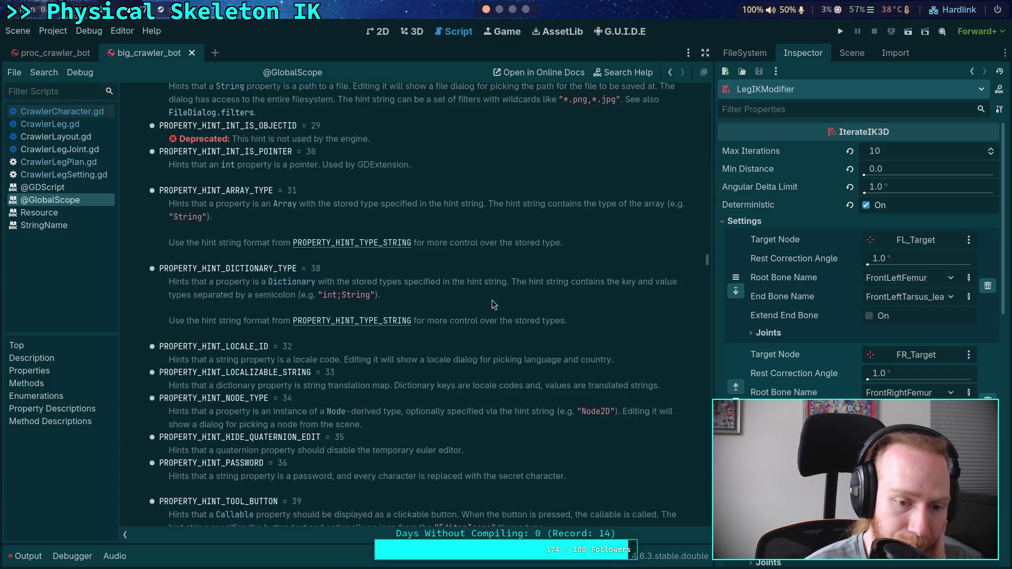
pyautogui.scroll(-4, 494, 305)
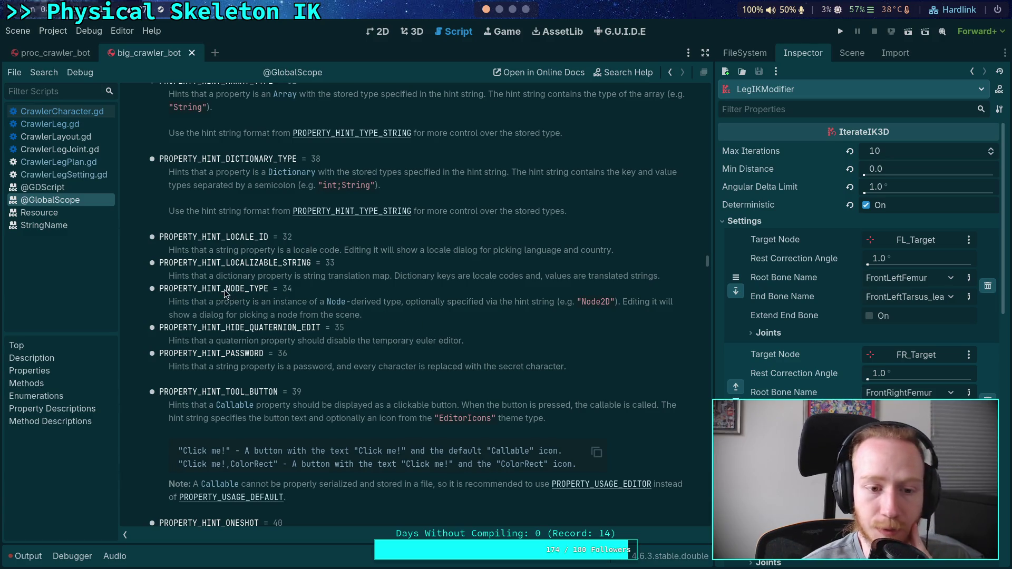
# Step: In CrawlerCharacter.gd, change the leg_ik hint from NODE_PATH_VALID_TYPES to PROPERTY_HINT_NODE_TYPE
pyautogui.click(58, 111)
pyautogui.moveTo(295, 307); pyautogui.dragTo(416, 307)
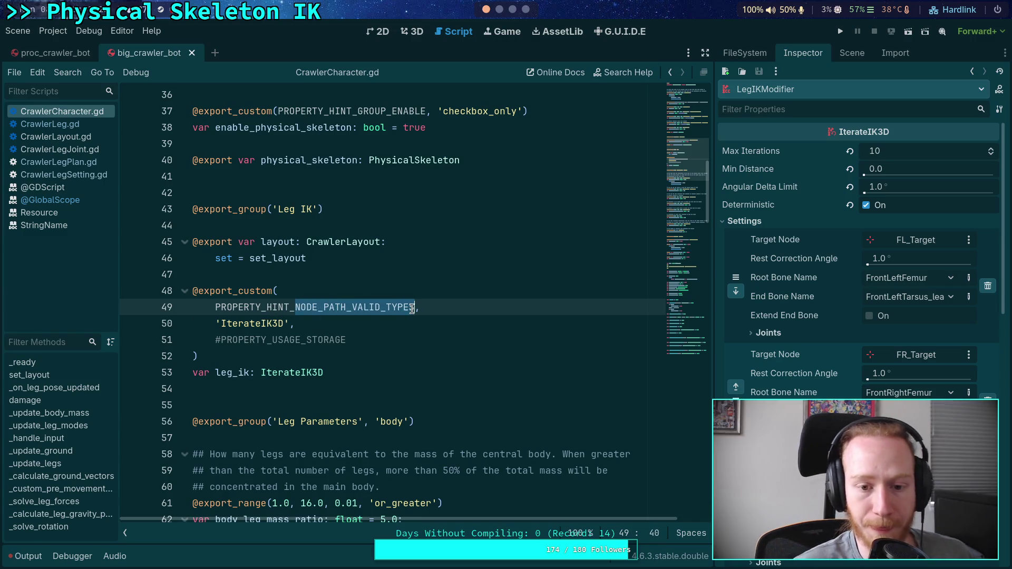
pyautogui.write('NE,')
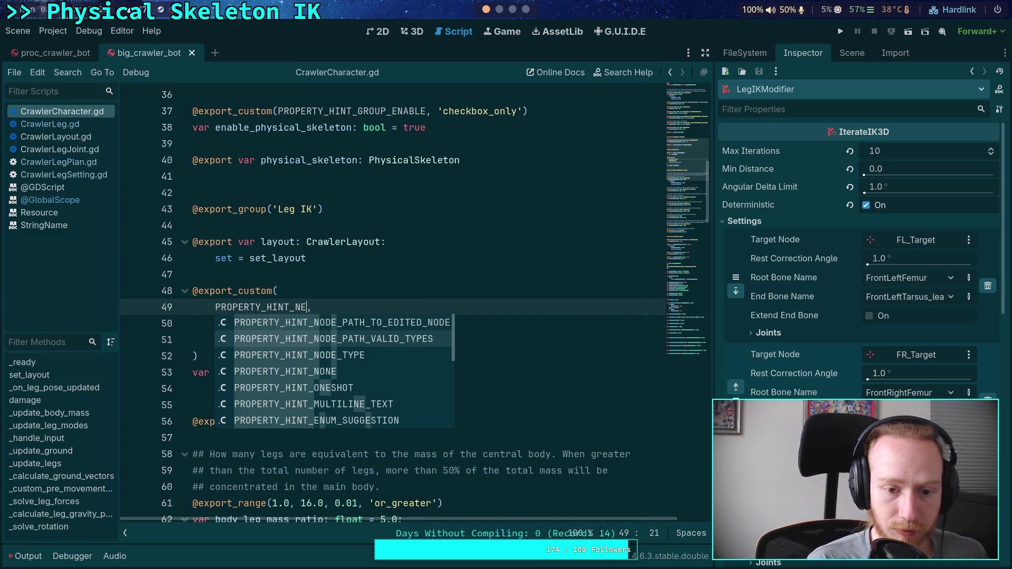
pyautogui.press('Return')
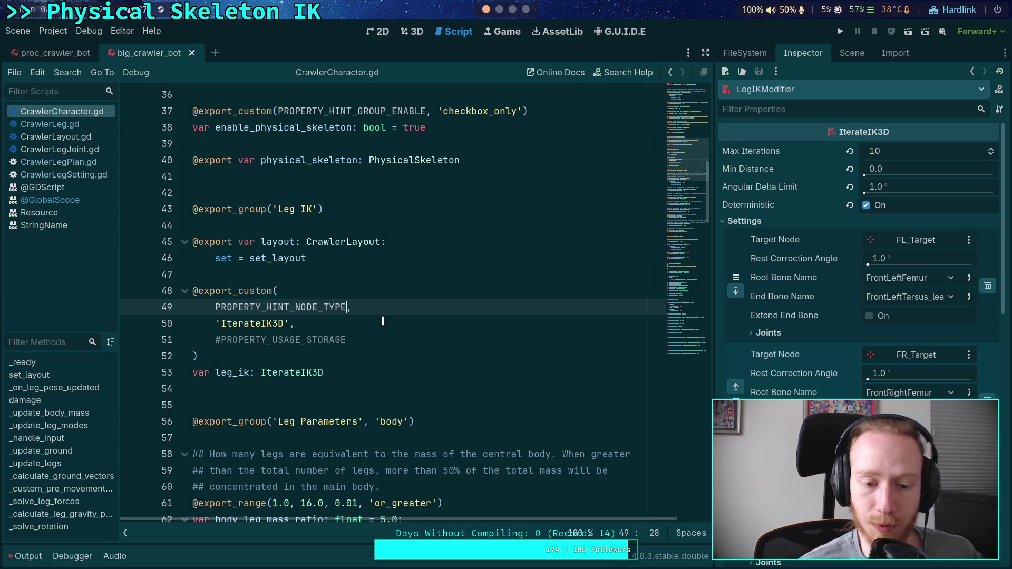
# Step: Clear CrawlerBot's Leg IK, reassign it to LegIKModifier, and save the scene
pyautogui.click(851, 53)
pyautogui.click(798, 92)
pyautogui.click(797, 53)
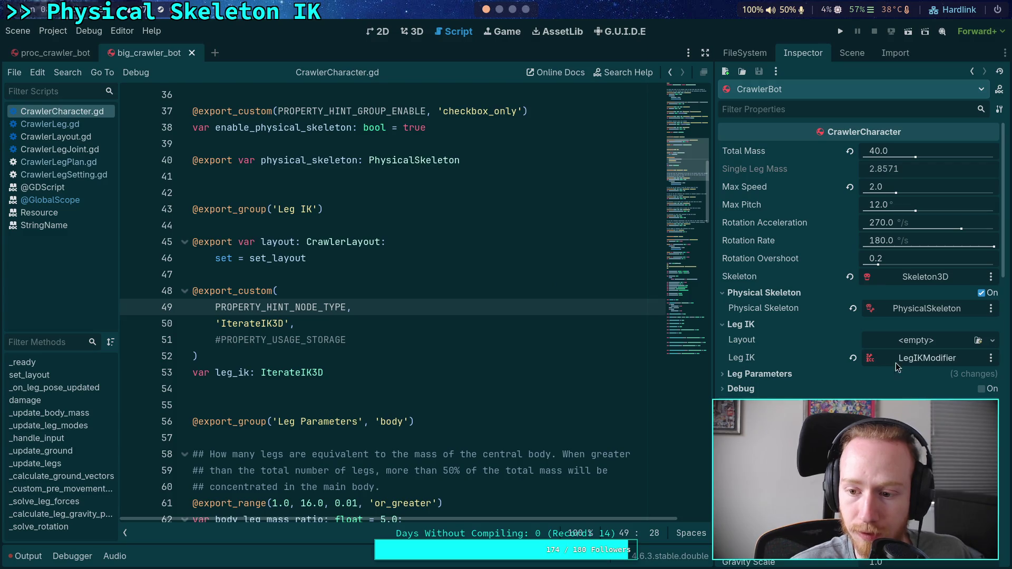
pyautogui.click(918, 359)
pyautogui.click(466, 465)
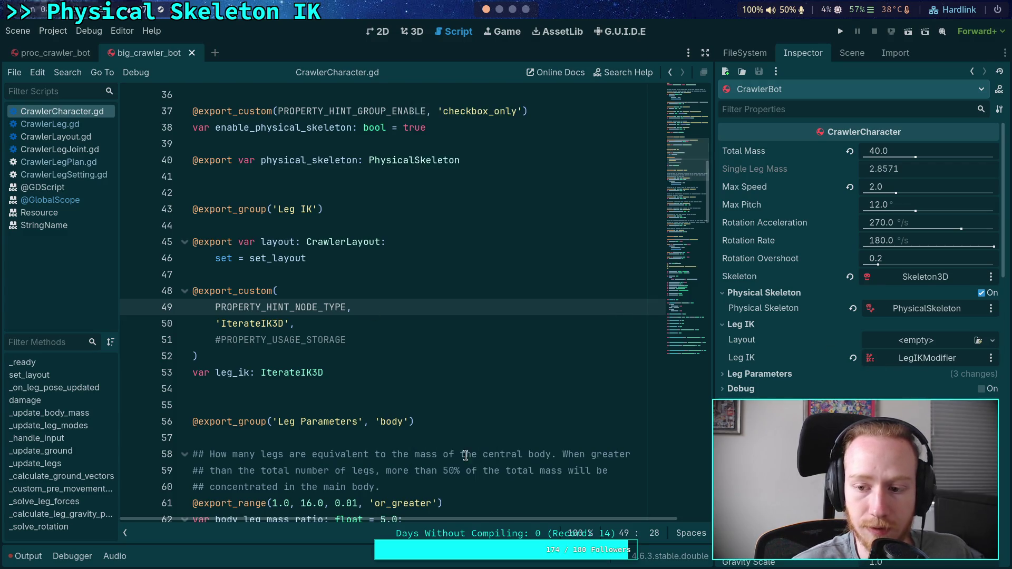
pyautogui.click(854, 361)
pyautogui.click(897, 359)
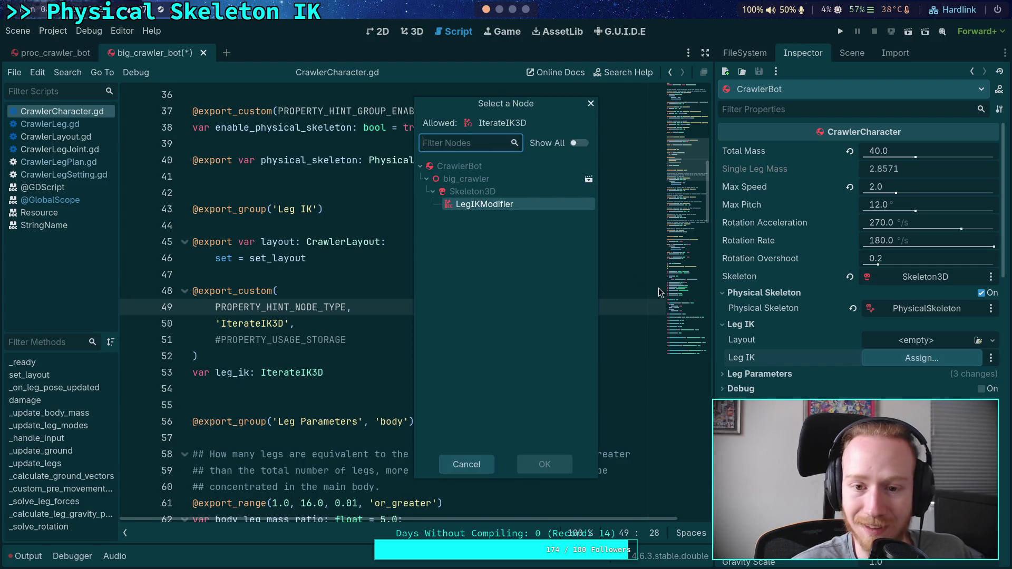
pyautogui.click(543, 464)
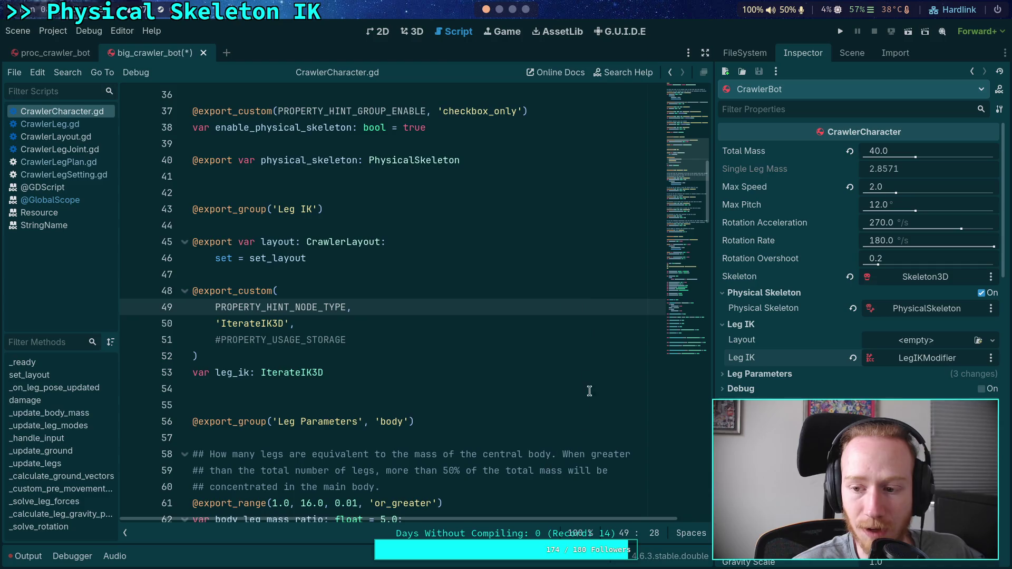
pyautogui.click(558, 323)
pyautogui.hotkey('ctrl', 's')
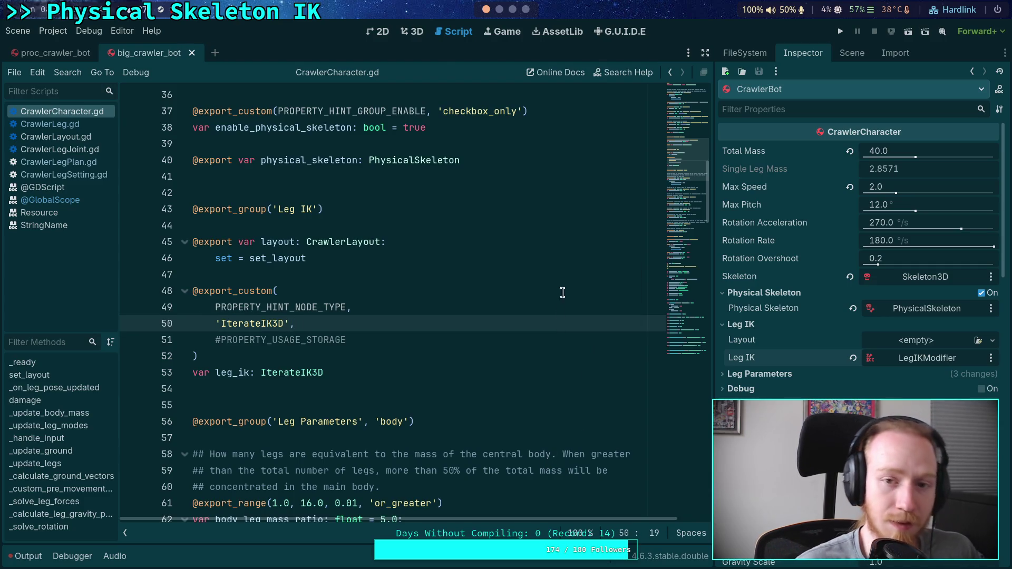
# Step: Re-run the scene's git diff in the terminal
pyautogui.press('super+1')
pyautogui.press('Up')
pyautogui.press('Return')
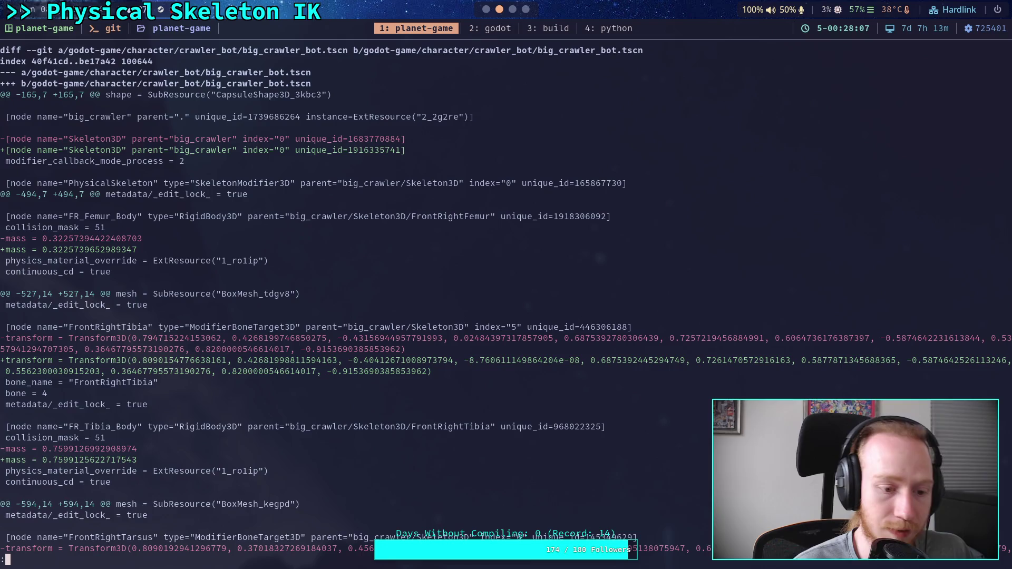
# Step: Page forward and back through the big_crawler_bot.tscn diff, then put the caret on script line 51
pyautogui.press('space')
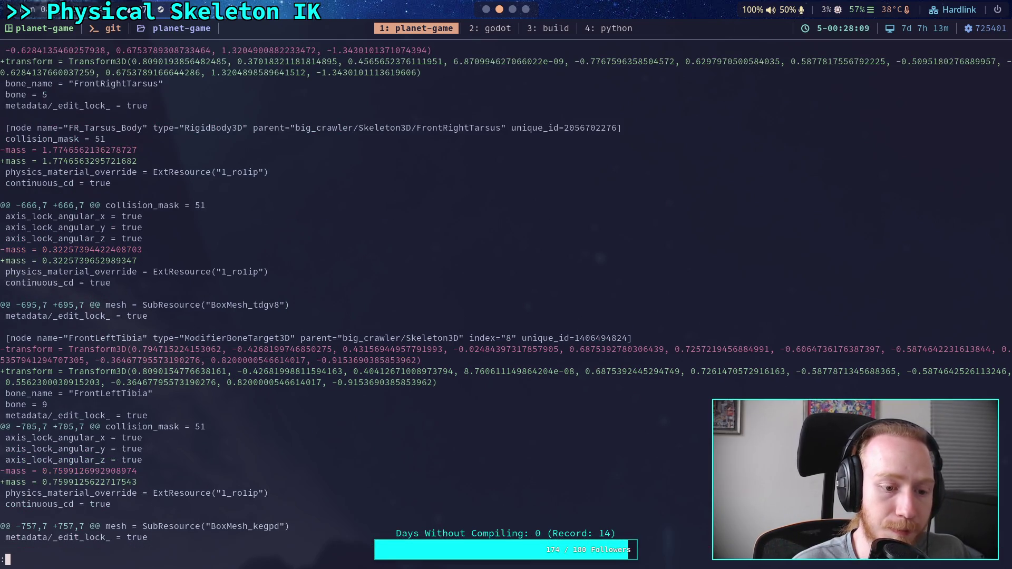
pyautogui.press('space')
pyautogui.press('space')
pyautogui.press('space')
pyautogui.press('b')
pyautogui.press('b')
pyautogui.press('b')
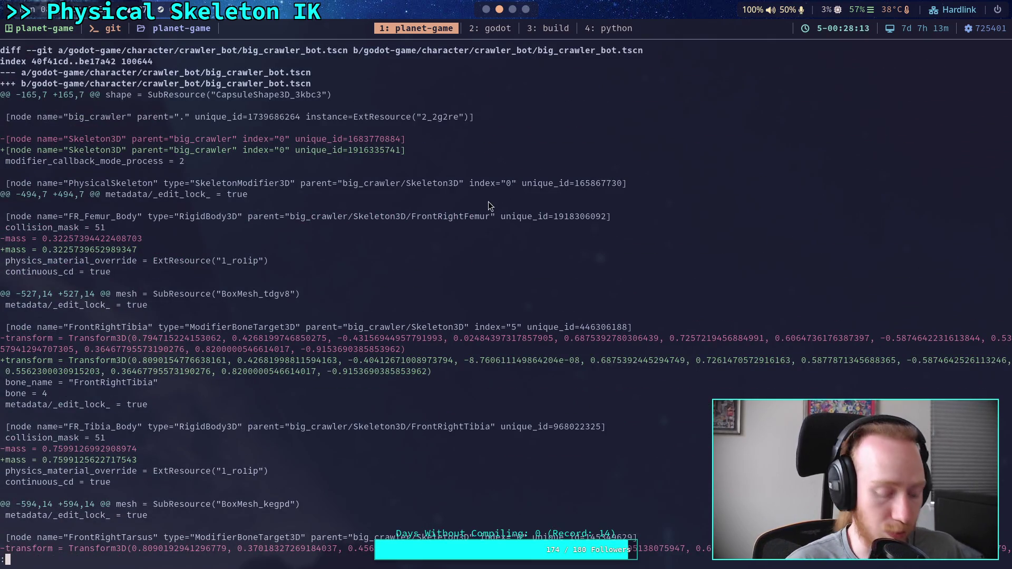
pyautogui.click(487, 9)
pyautogui.click(220, 340)
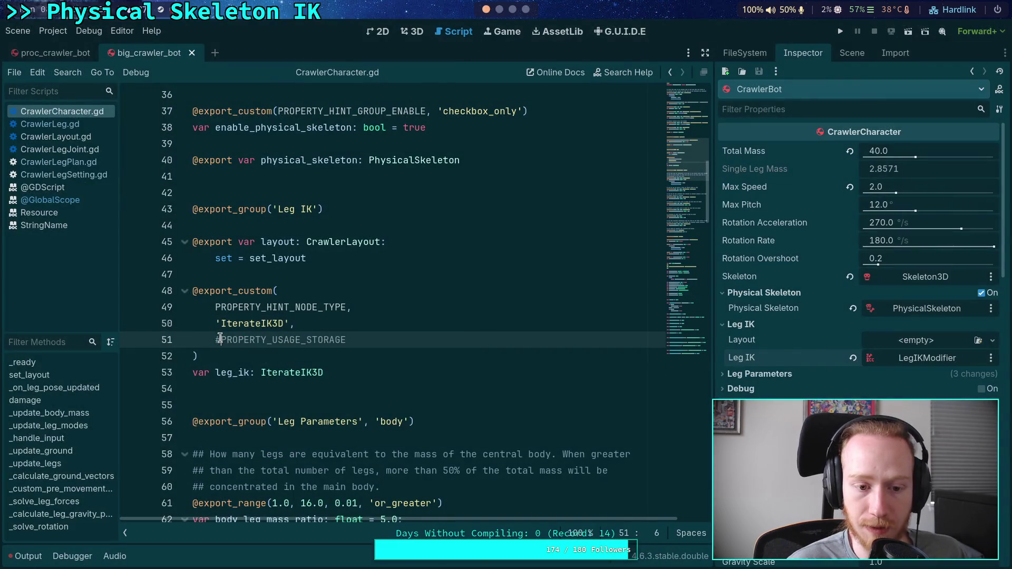
# Step: Remove the # before PROPERTY_USAGE_STORAGE, refresh CrawlerBot's Inspector to confirm Leg IK vanished, and go to the terminal
pyautogui.press('BackSpace')
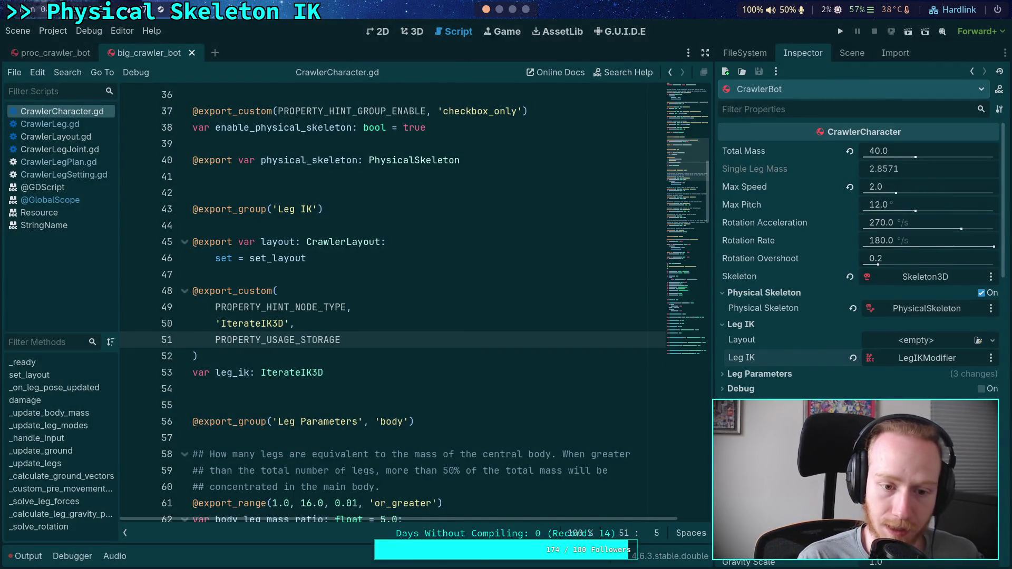
pyautogui.click(278, 372)
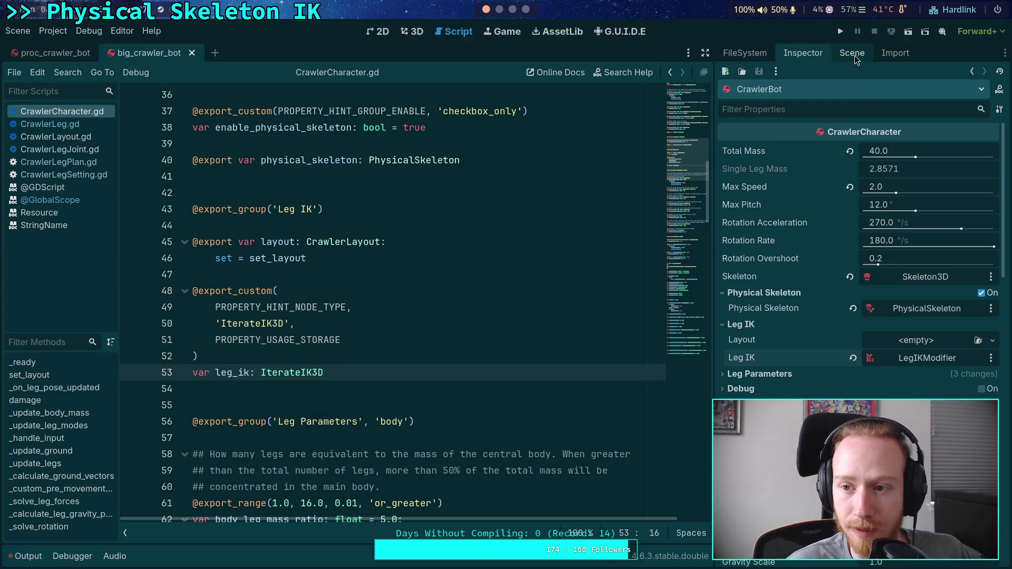
pyautogui.click(855, 55)
pyautogui.click(811, 51)
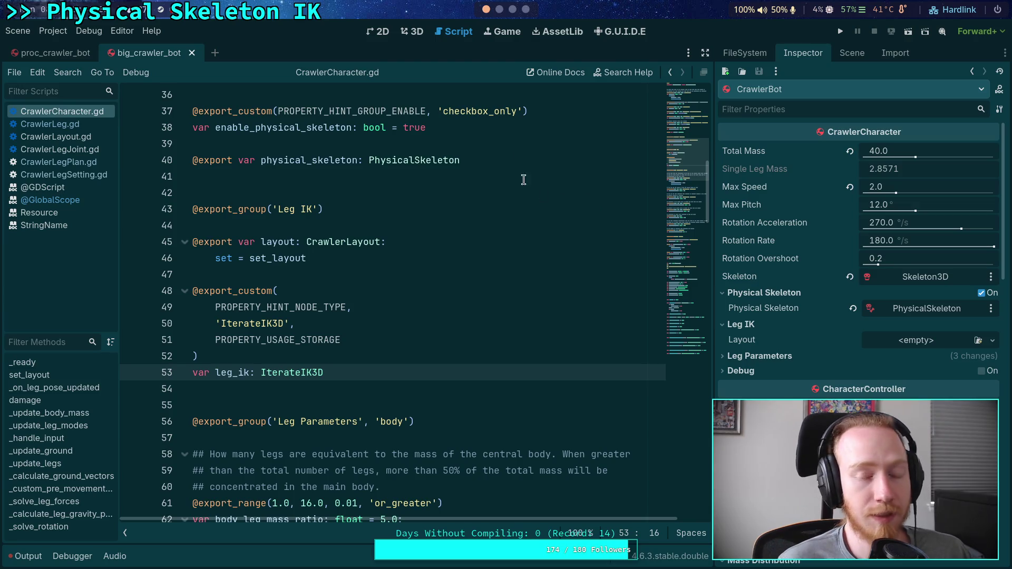
pyautogui.click(499, 10)
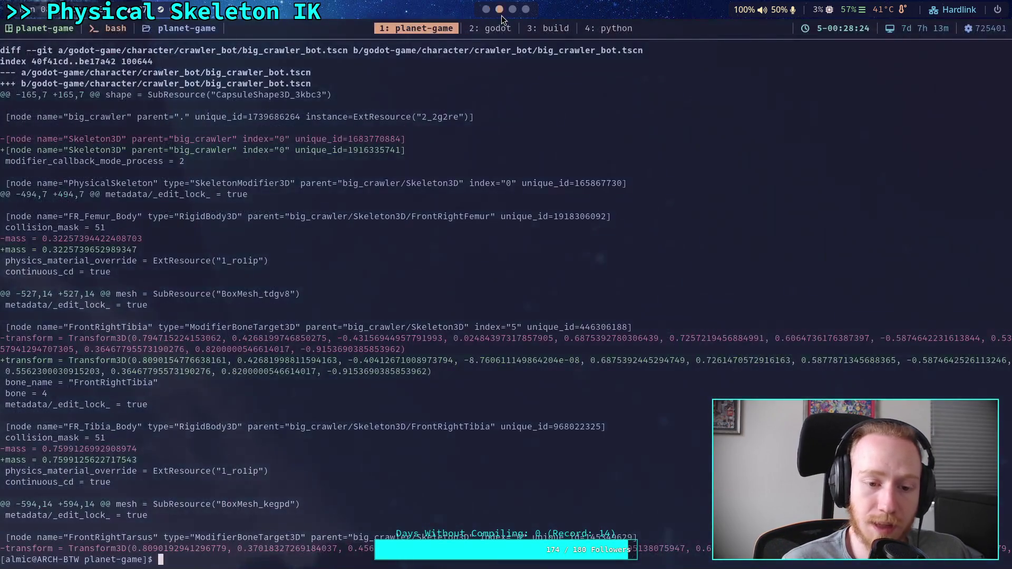
# Step: Run git diff on godot-game/character/crawler_bot, page through it, quit, and return to Godot's line 47
pyautogui.write('git diff godot-game/character/crawler_bot/big_crawler_bot.tscn')
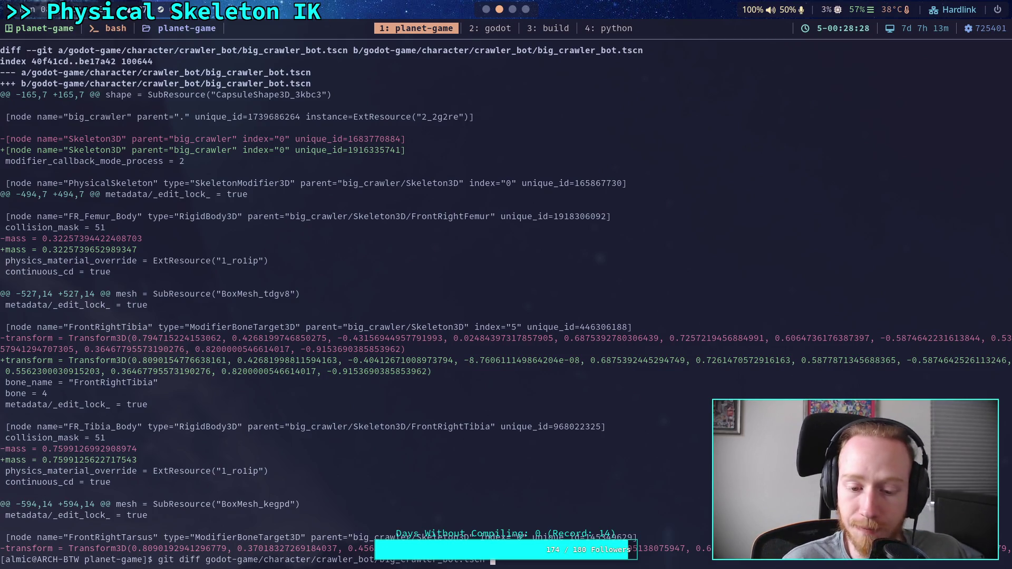
pyautogui.press('Return')
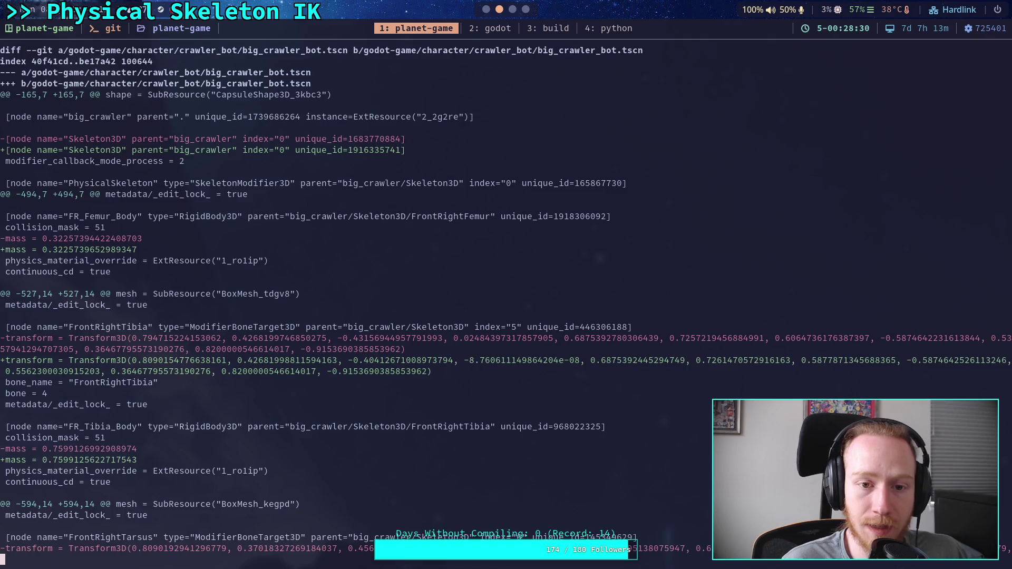
pyautogui.press('space')
pyautogui.press('space')
pyautogui.press('space')
pyautogui.press('space')
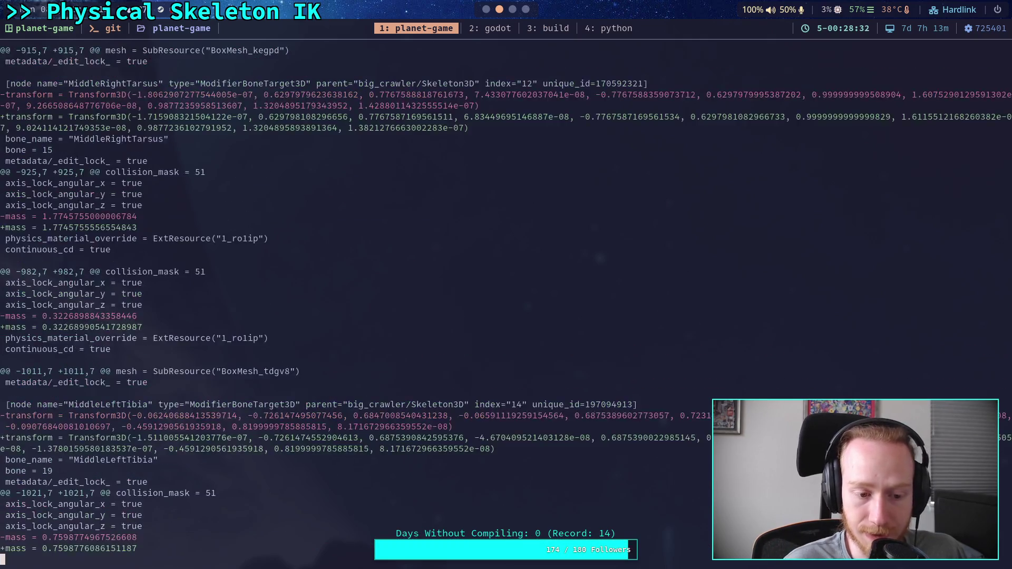
pyautogui.press('b')
pyautogui.press('b')
pyautogui.press('b')
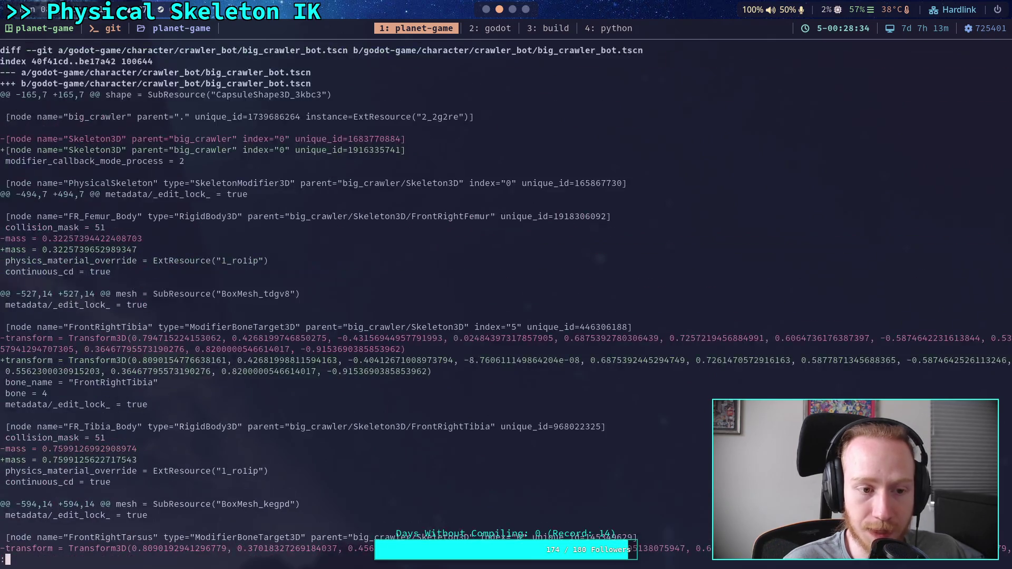
pyautogui.press('q')
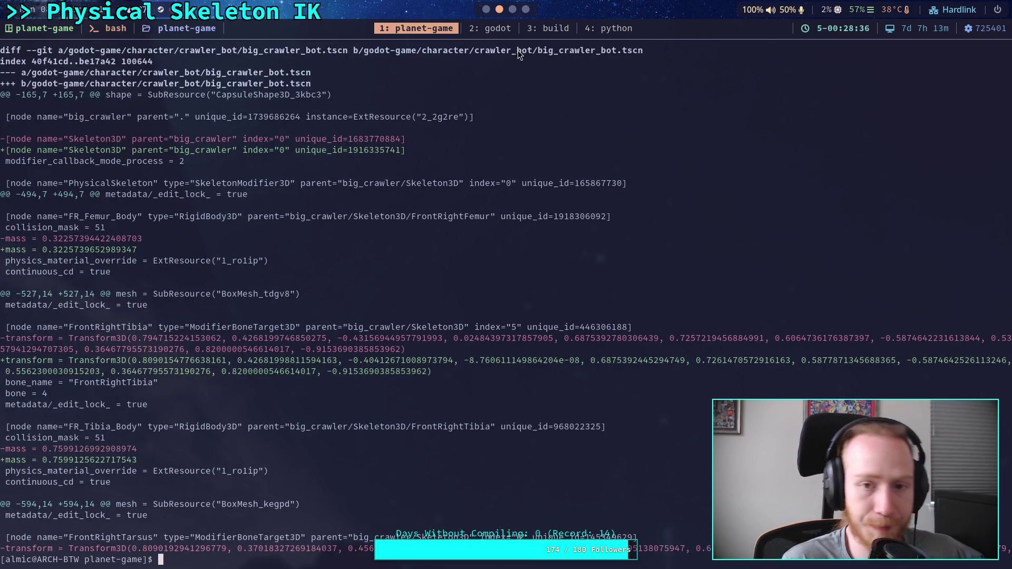
pyautogui.click(486, 10)
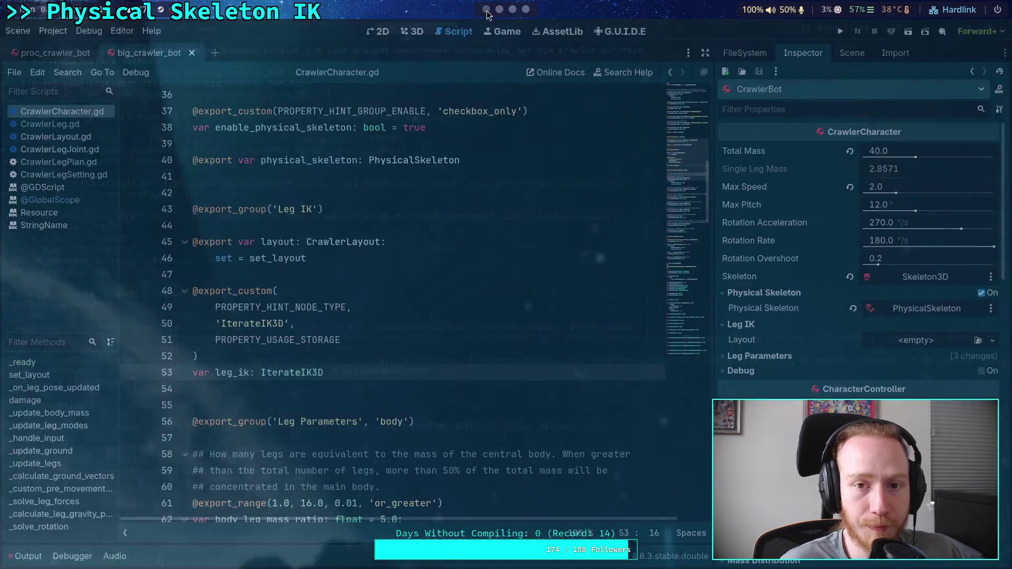
pyautogui.click(436, 275)
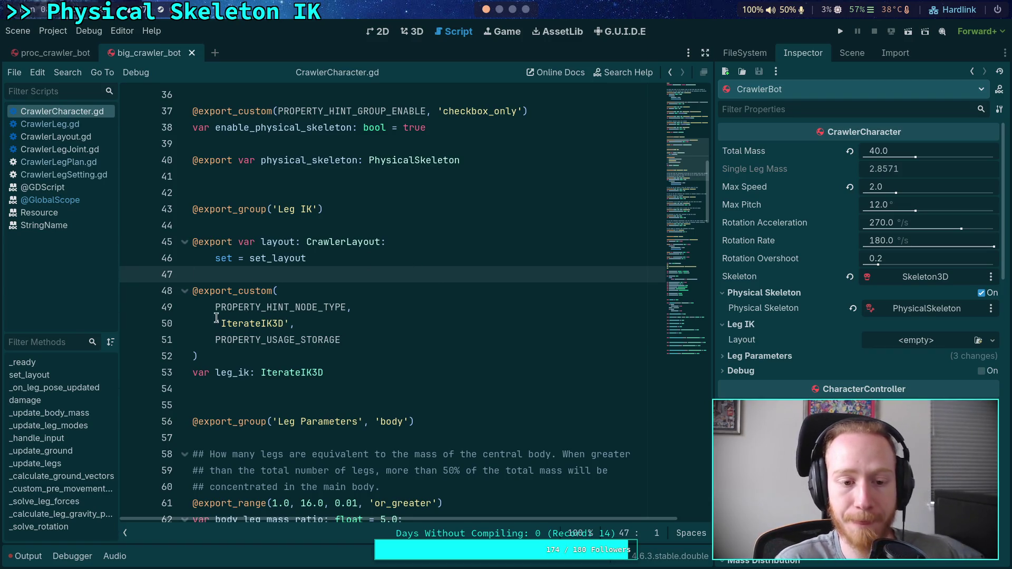
pyautogui.moveTo(214, 307); pyautogui.dragTo(315, 288)
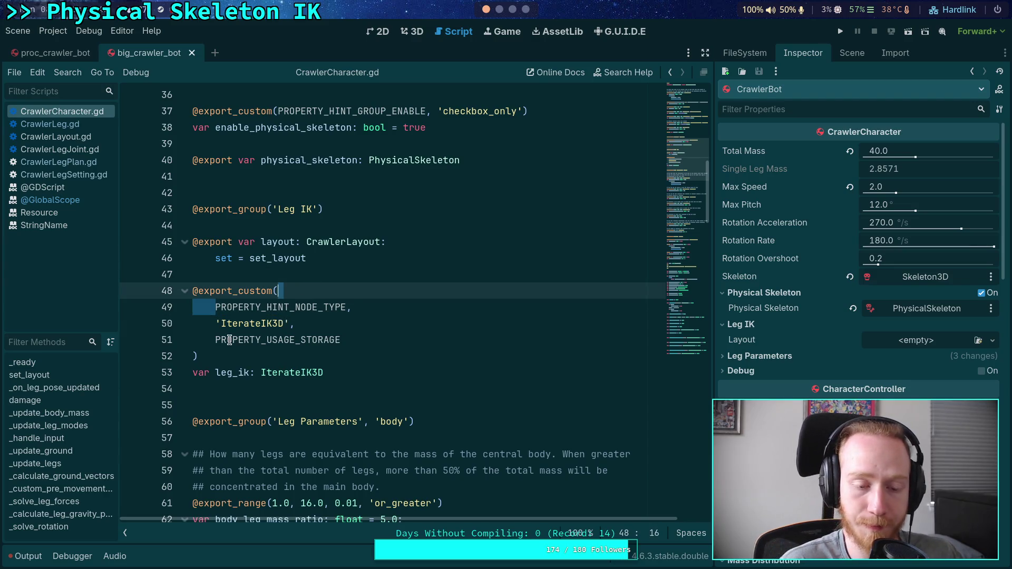
pyautogui.press('Delete')
pyautogui.moveTo(216, 306); pyautogui.dragTo(414, 290)
pyautogui.moveTo(216, 307); pyautogui.dragTo(553, 291)
pyautogui.press('Delete')
pyautogui.press('Escape')
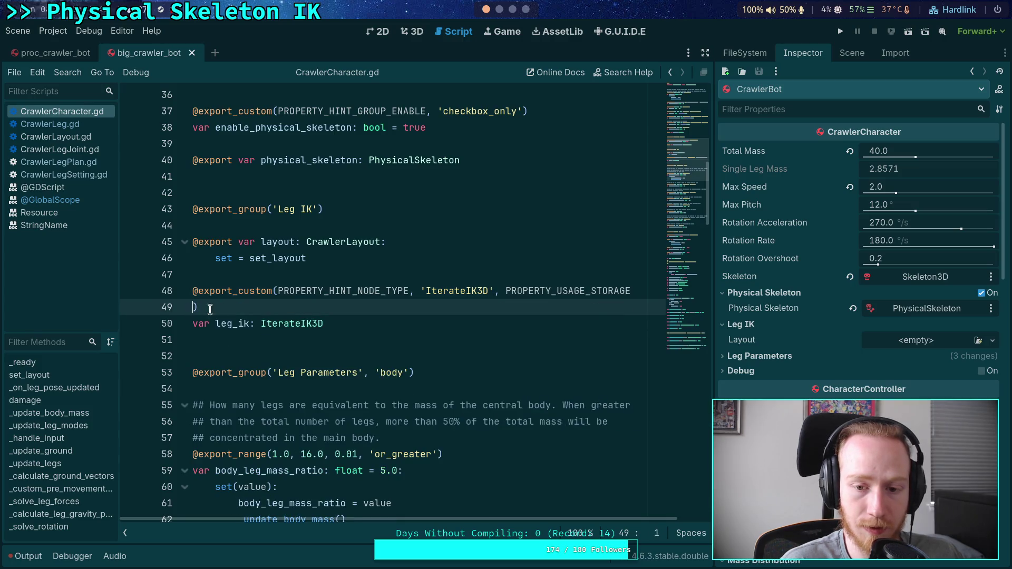
pyautogui.press('Delete')
pyautogui.hotkey('ctrl', 's')
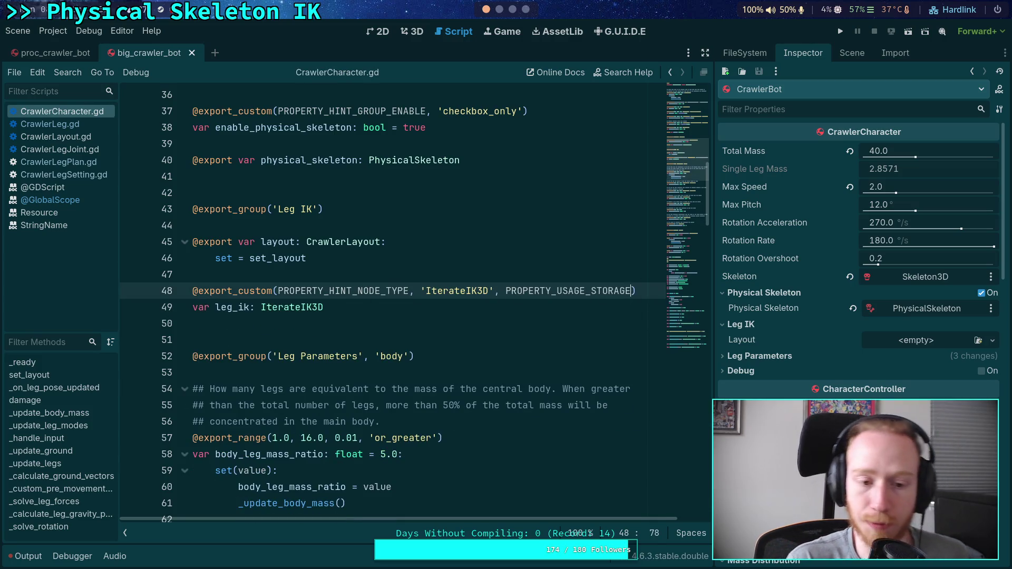
# Step: Check the lines below the leg_ik export, then open CrawlerLeg.gd
pyautogui.click(357, 338)
pyautogui.click(369, 324)
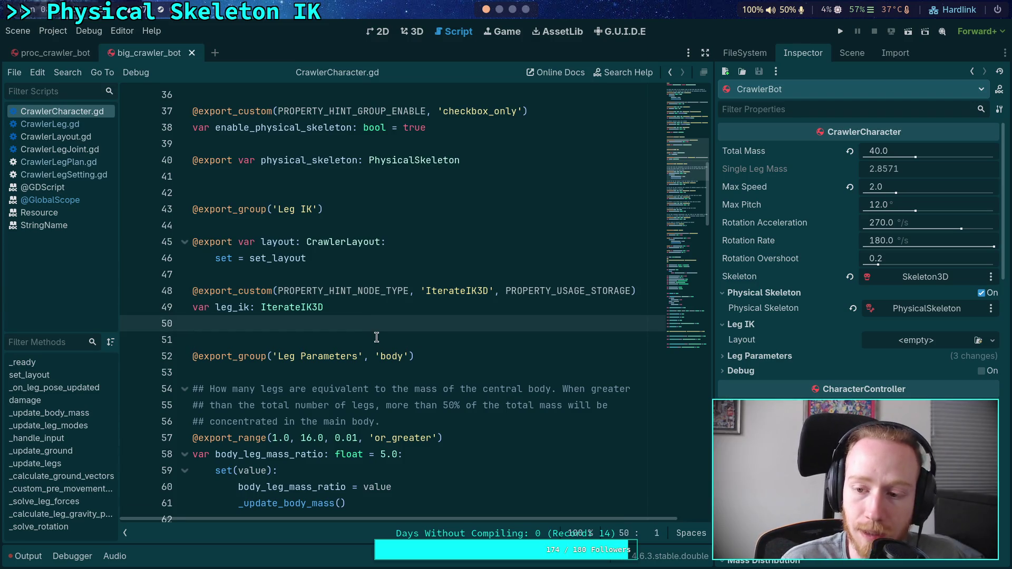
pyautogui.click(417, 333)
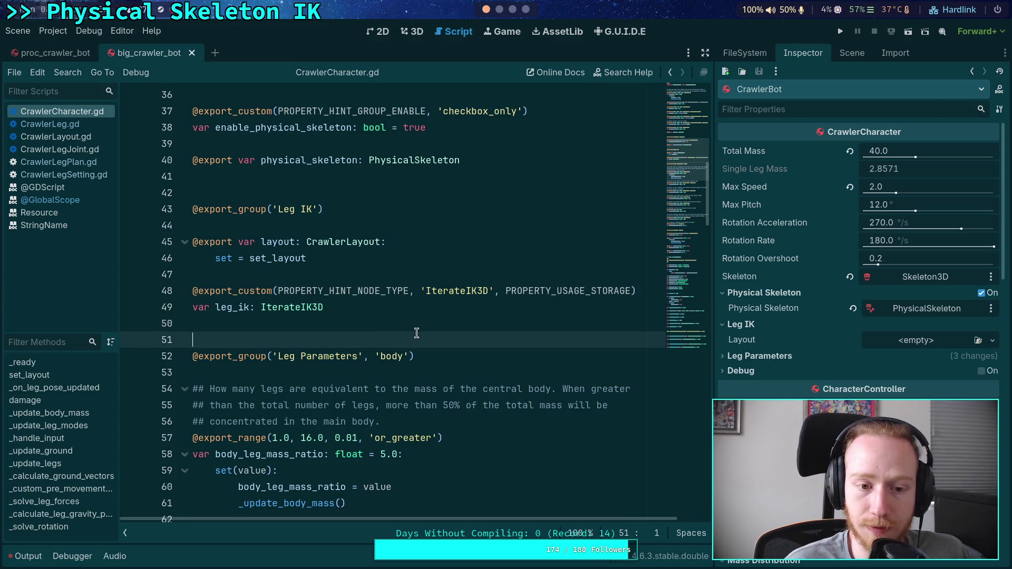
pyautogui.click(409, 318)
pyautogui.click(53, 125)
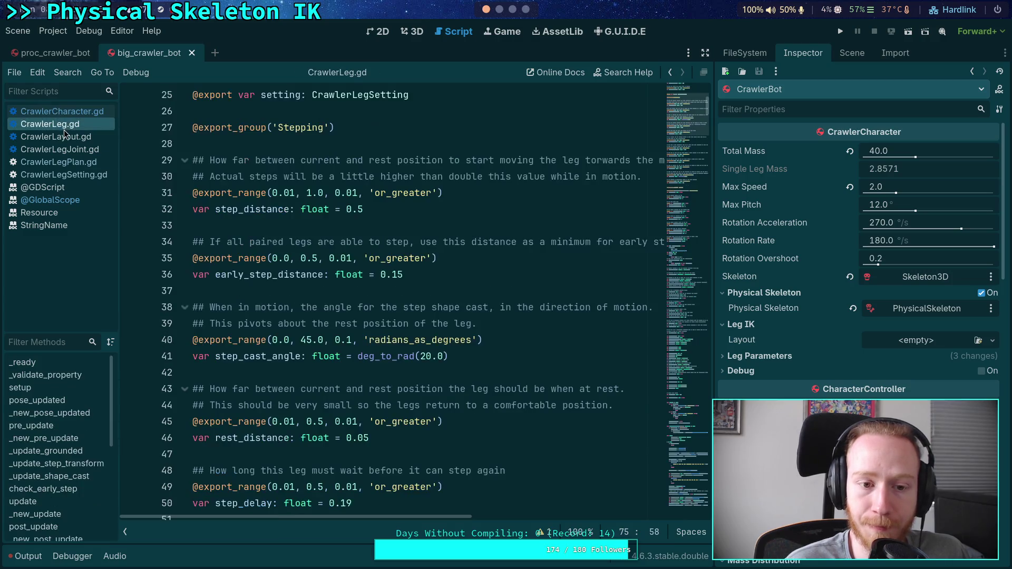
pyautogui.scroll(8, 512, 287)
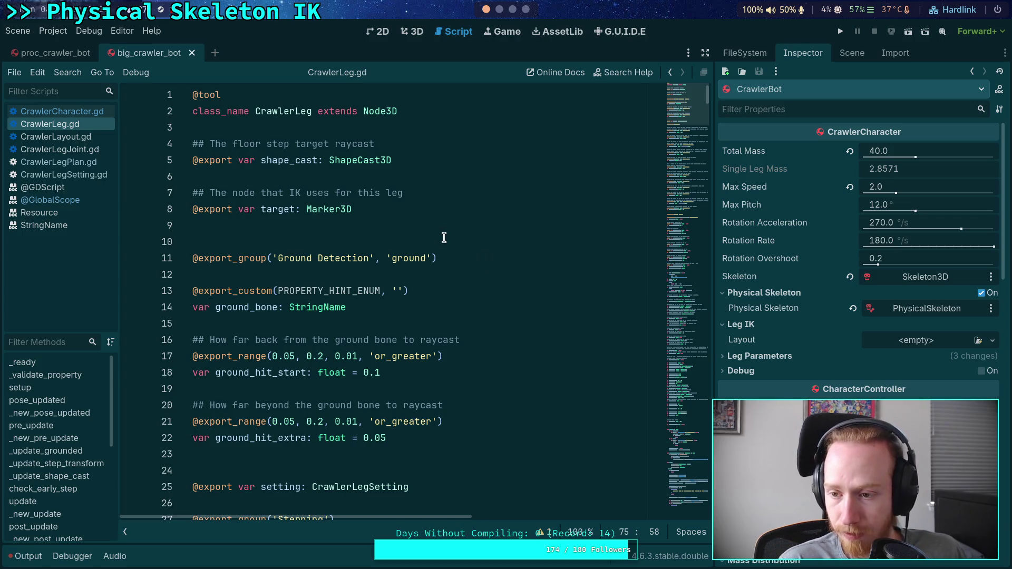
pyautogui.click(369, 232)
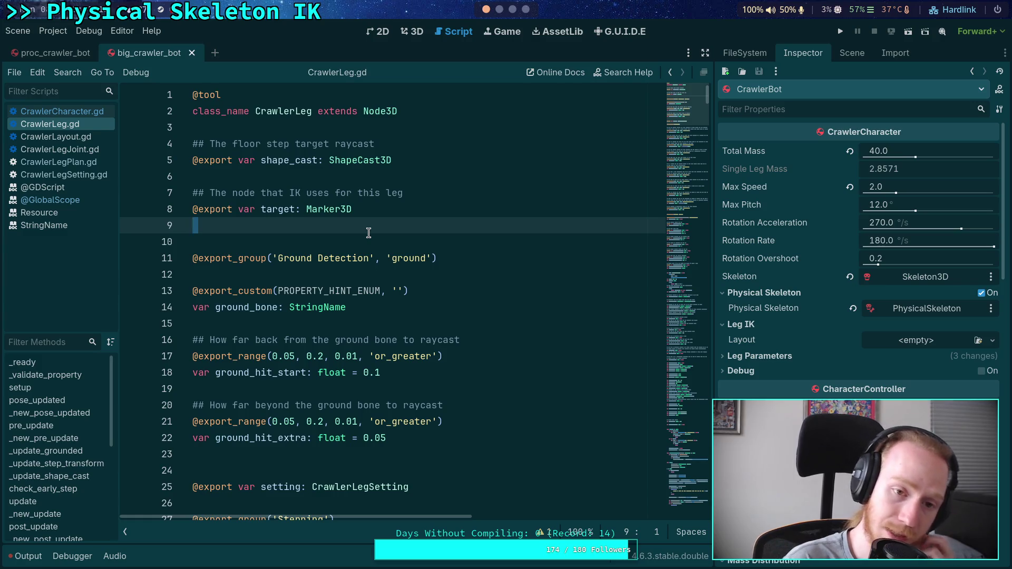
pyautogui.click(233, 161)
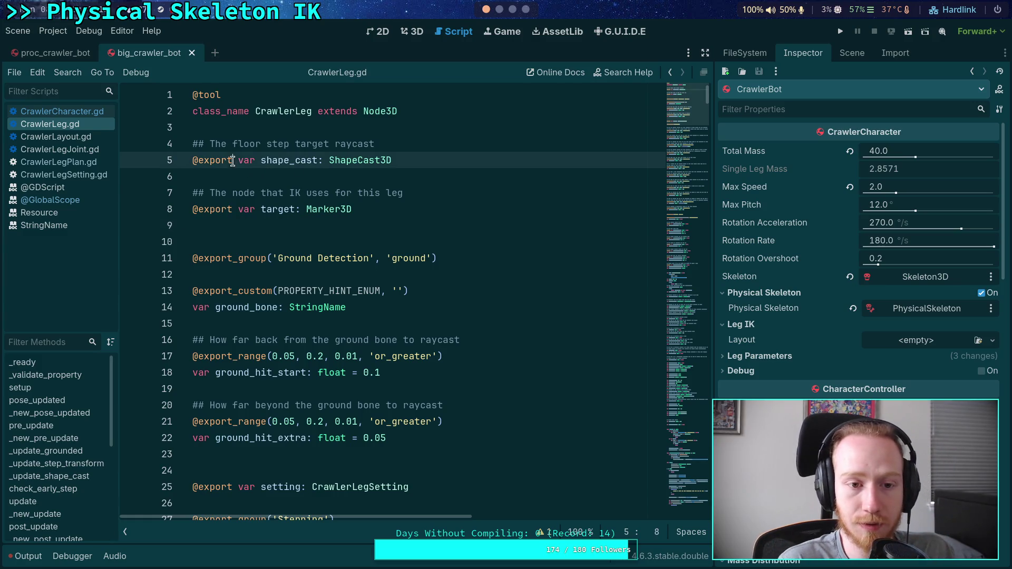
pyautogui.press('Delete')
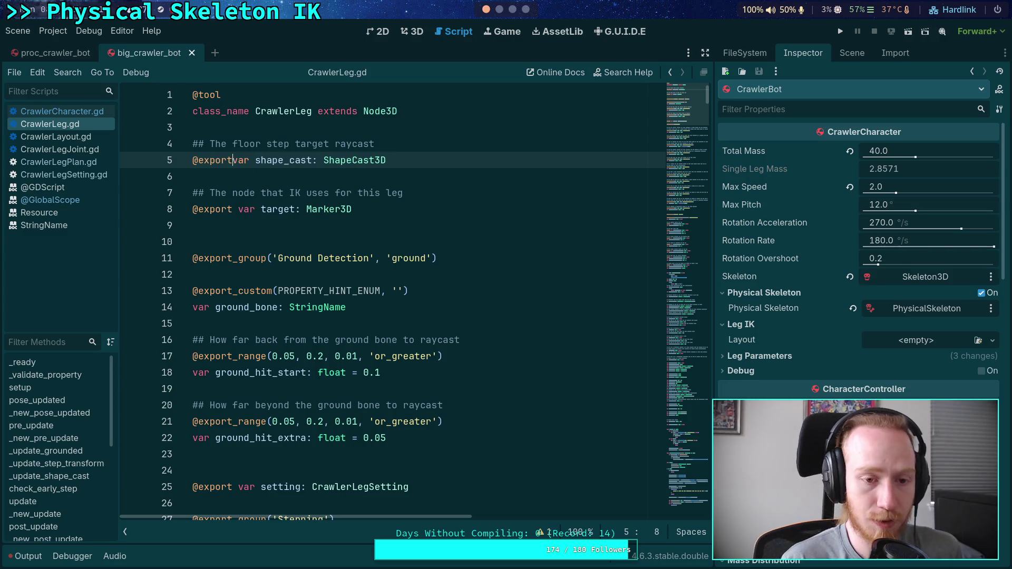
pyautogui.press('Return')
pyautogui.press('Left')
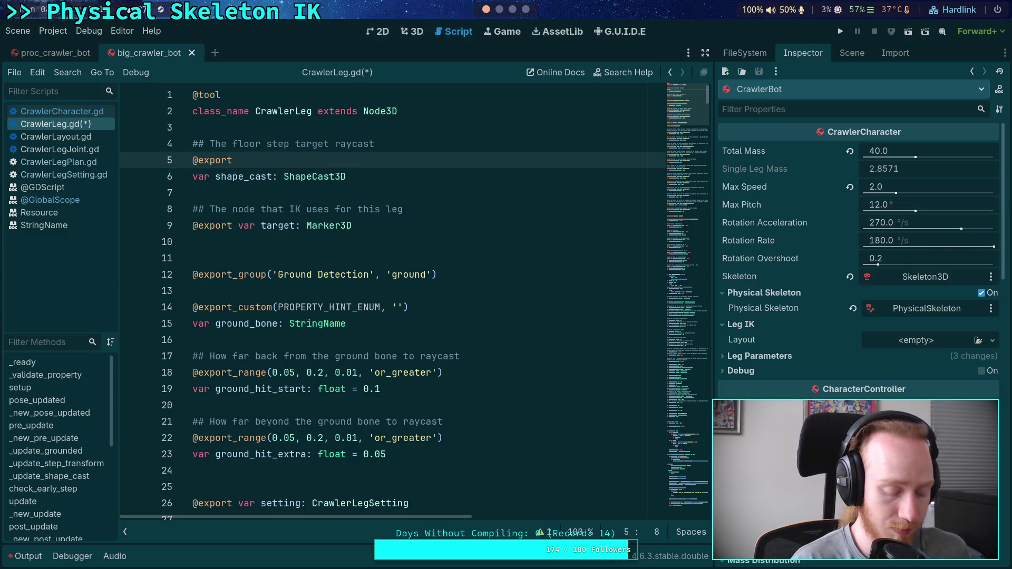
pyautogui.click(58, 111)
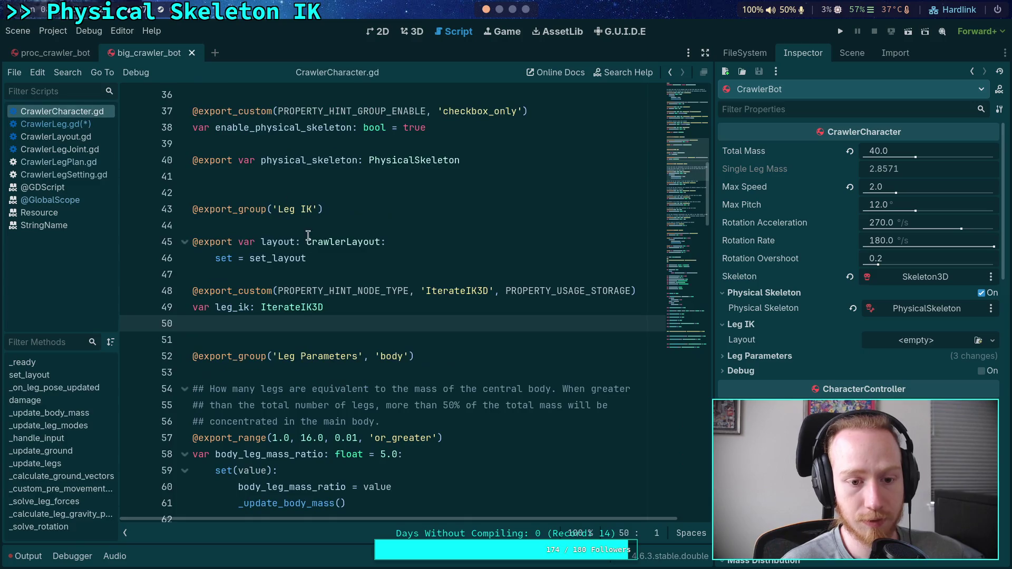
pyautogui.moveTo(640, 290); pyautogui.dragTo(179, 294)
pyautogui.rightClick(234, 291)
pyautogui.click(251, 335)
pyautogui.click(53, 124)
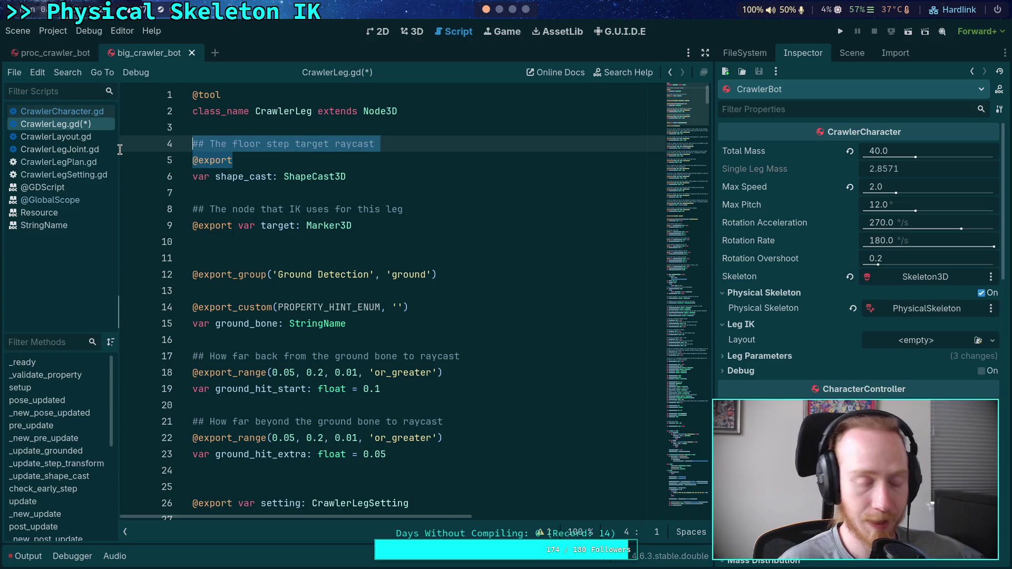
pyautogui.hotkey('shift', 'Down')
pyautogui.hotkey('ctrl', 'v')
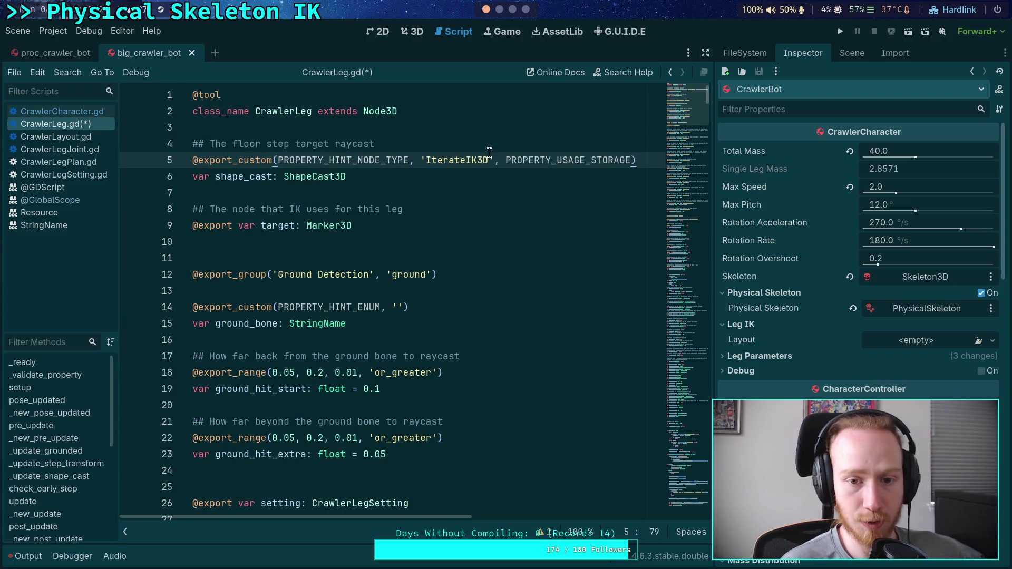
pyautogui.doubleClick(474, 161)
pyautogui.write('ShapeCa')
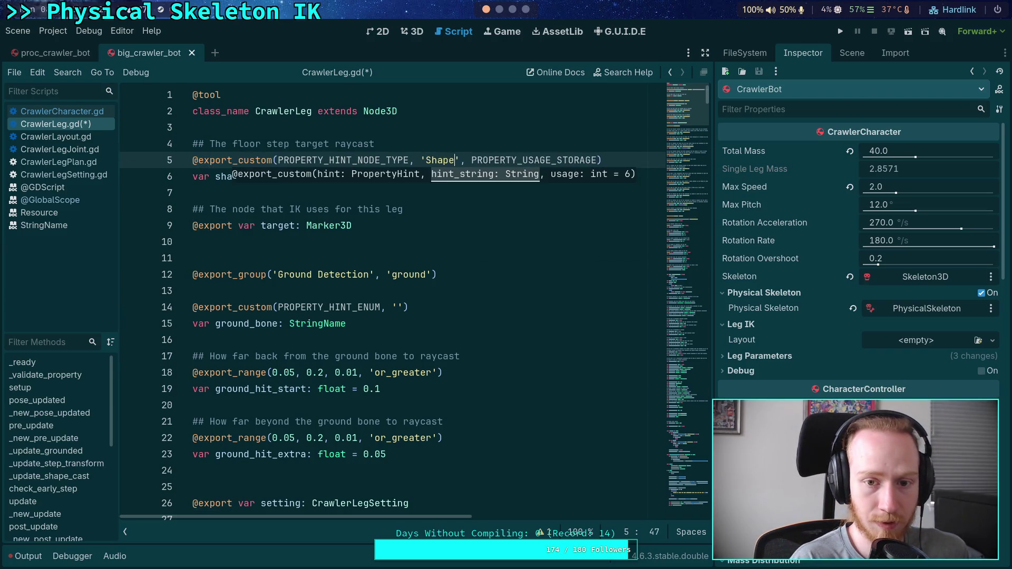
pyautogui.write('st3D')
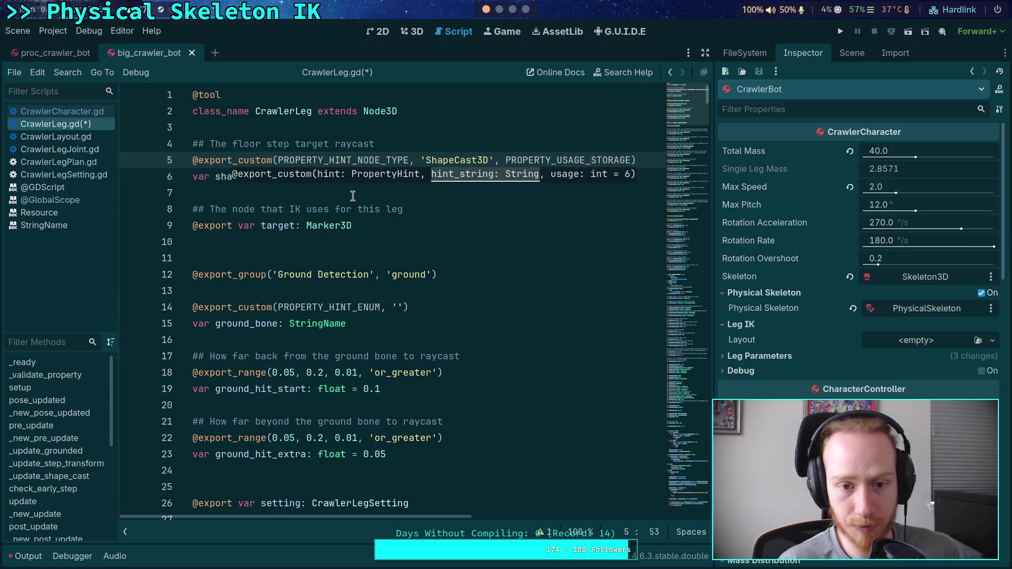
pyautogui.click(352, 196)
pyautogui.click(238, 226)
pyautogui.press('Return')
pyautogui.moveTo(234, 225); pyautogui.dragTo(157, 222)
pyautogui.hotkey('ctrl', 'v')
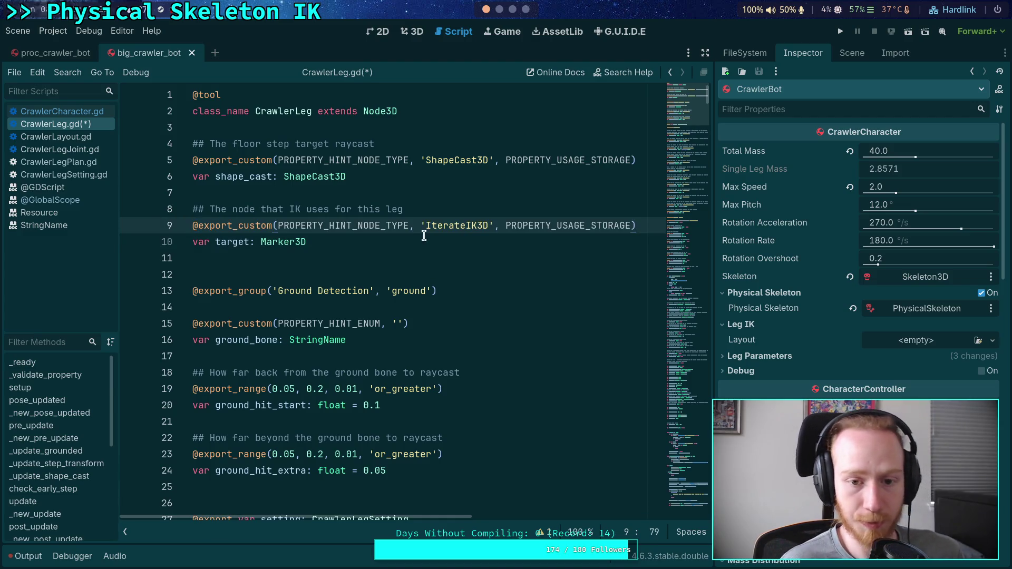
pyautogui.doubleClick(457, 226)
pyautogui.write('Marker3D')
pyautogui.hotkey('ctrl', 's')
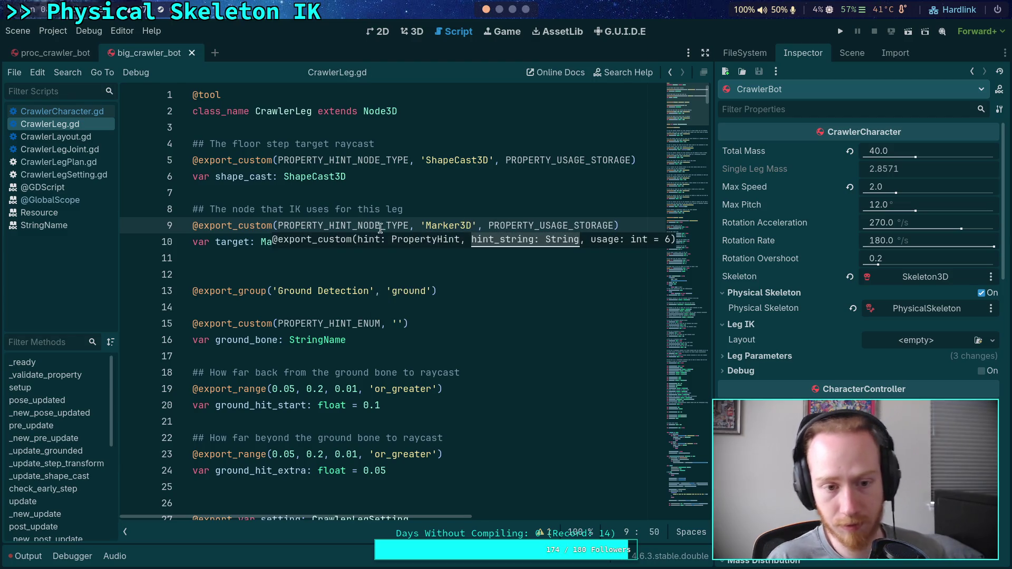
pyautogui.click(344, 269)
# Step: Select the FL_Leg node and show its CrawlerLeg properties
pyautogui.click(852, 53)
pyautogui.click(787, 197)
pyautogui.click(803, 53)
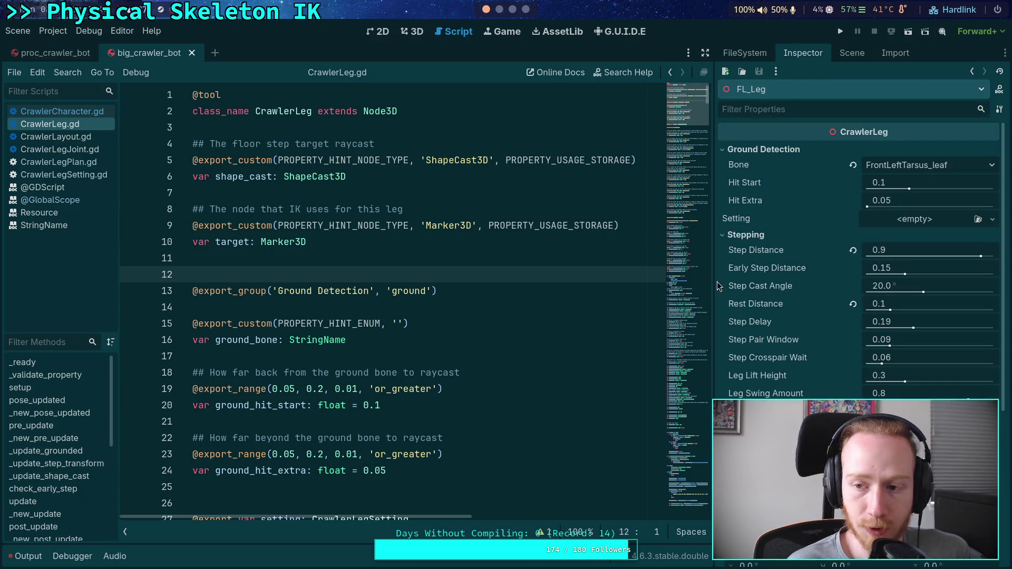
# Step: Re-run and page through the big_crawler_bot.tscn git diff in the terminal
pyautogui.press('super+1')
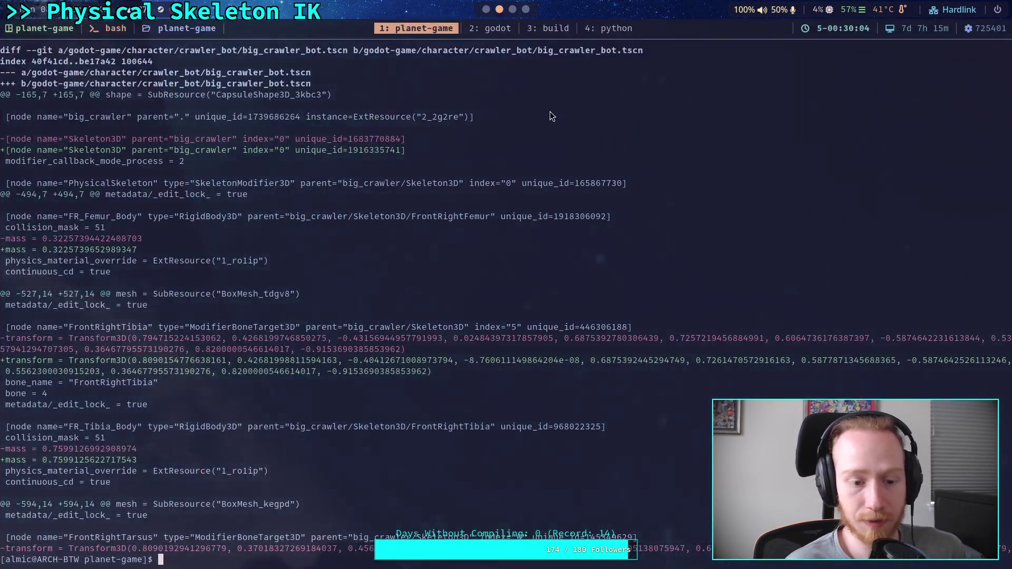
pyautogui.press('Up')
pyautogui.press('Return')
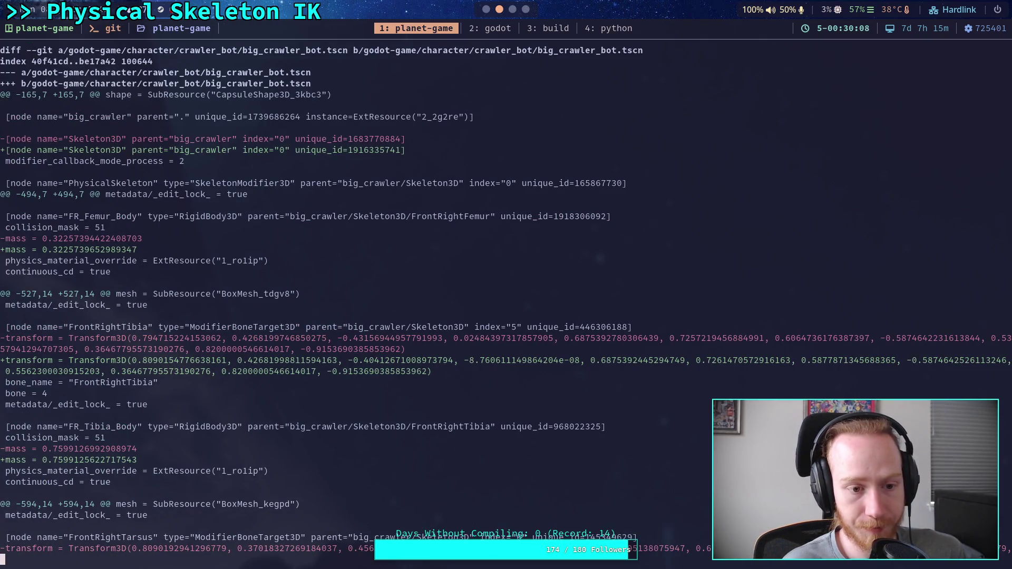
pyautogui.press('space')
pyautogui.press('space')
pyautogui.press('space')
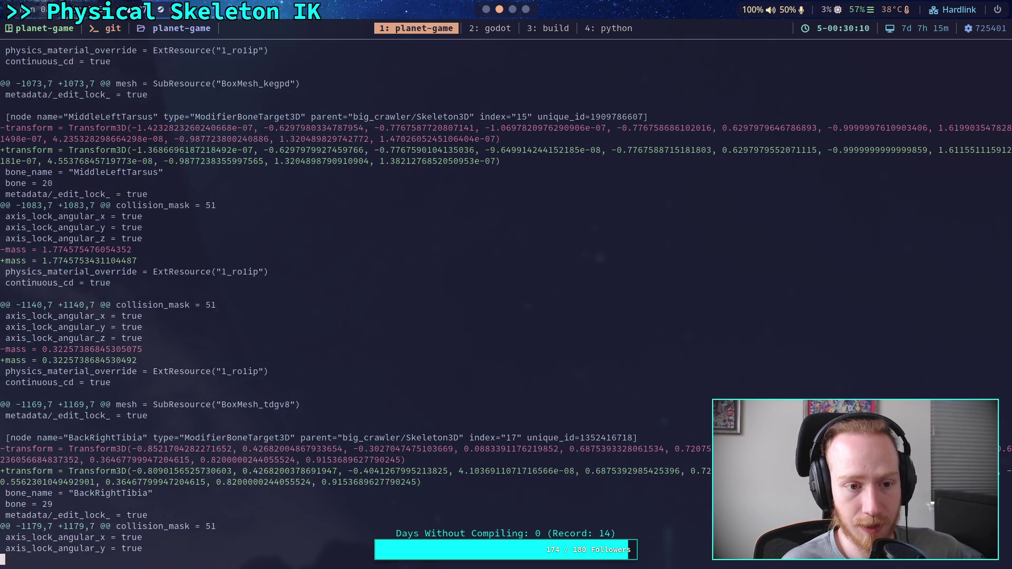
pyautogui.press('space')
pyautogui.press('space')
pyautogui.press('g')
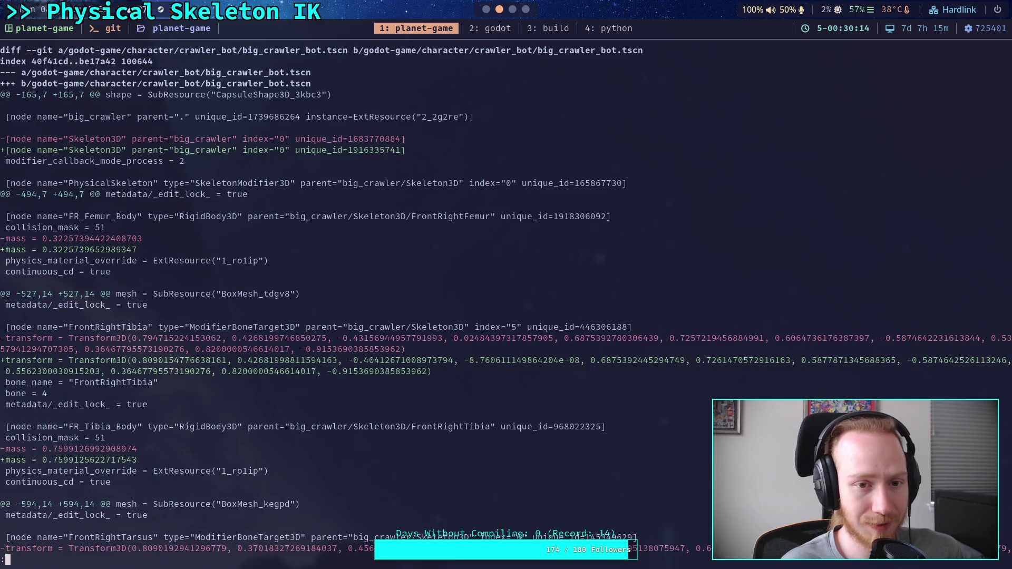
pyautogui.click(487, 9)
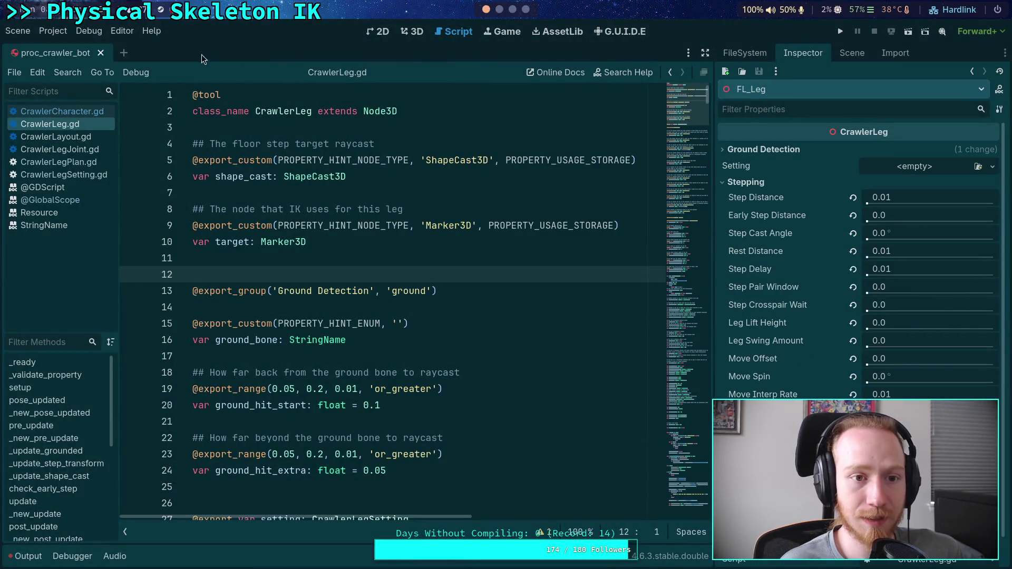
pyautogui.click(498, 11)
# Step: Run git restore on big_crawler_bot.tscn, confirm with git diff, and return to Godot
pyautogui.write('q')
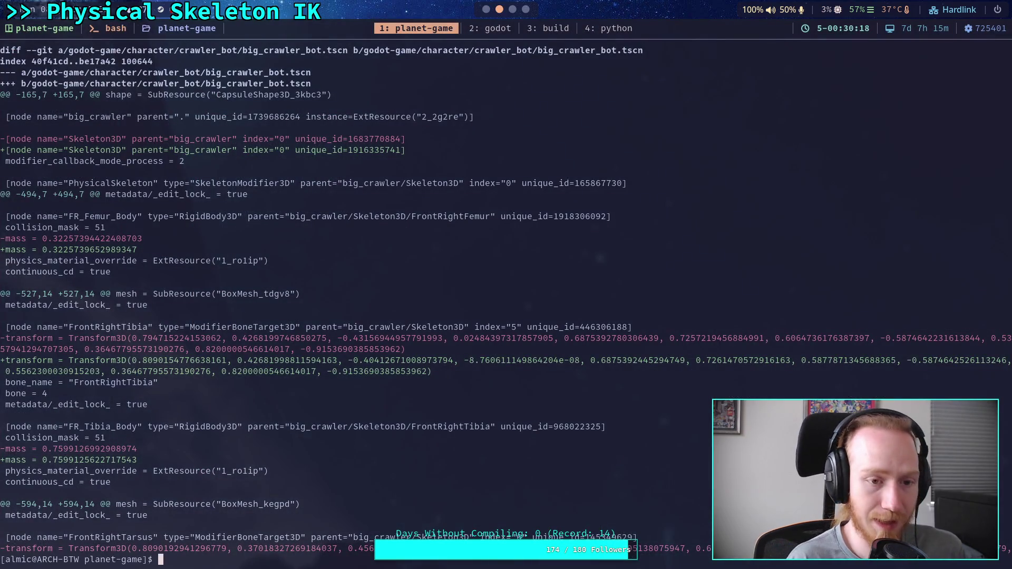
pyautogui.write('git r')
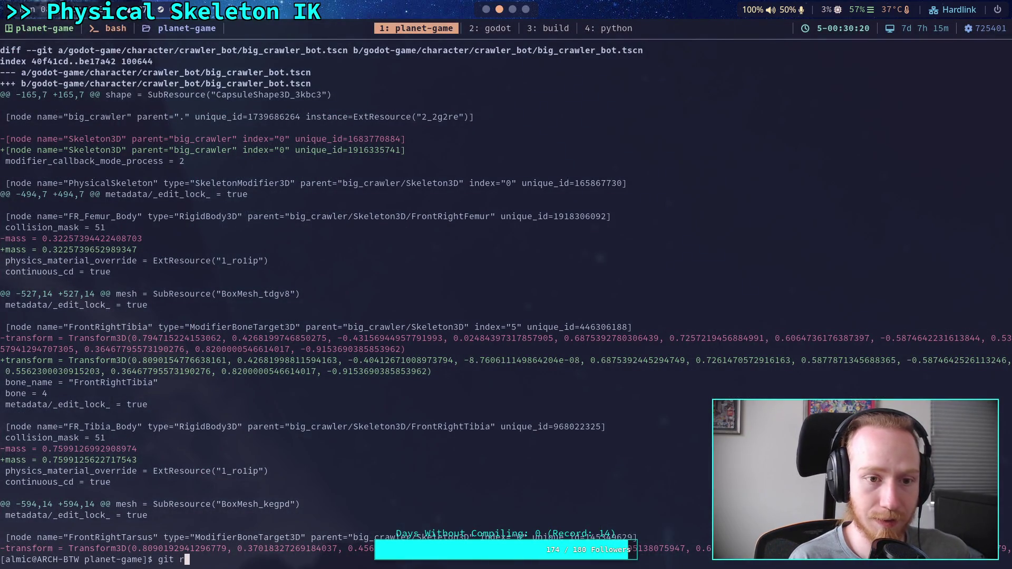
pyautogui.write('estore godot-game/character/crawler_bot/big_crawler_')
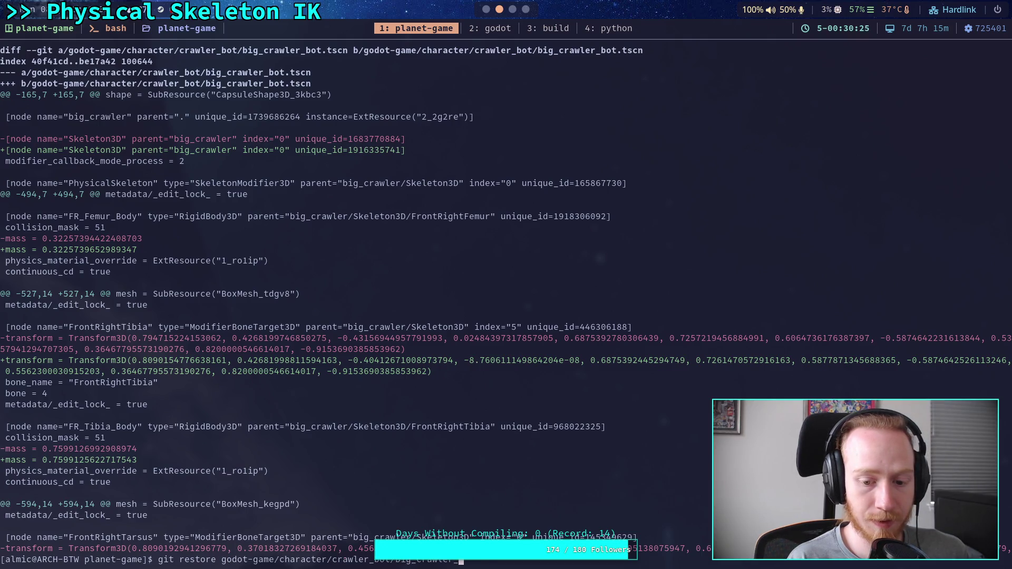
pyautogui.press('Tab')
pyautogui.press('Return')
pyautogui.write('git diff')
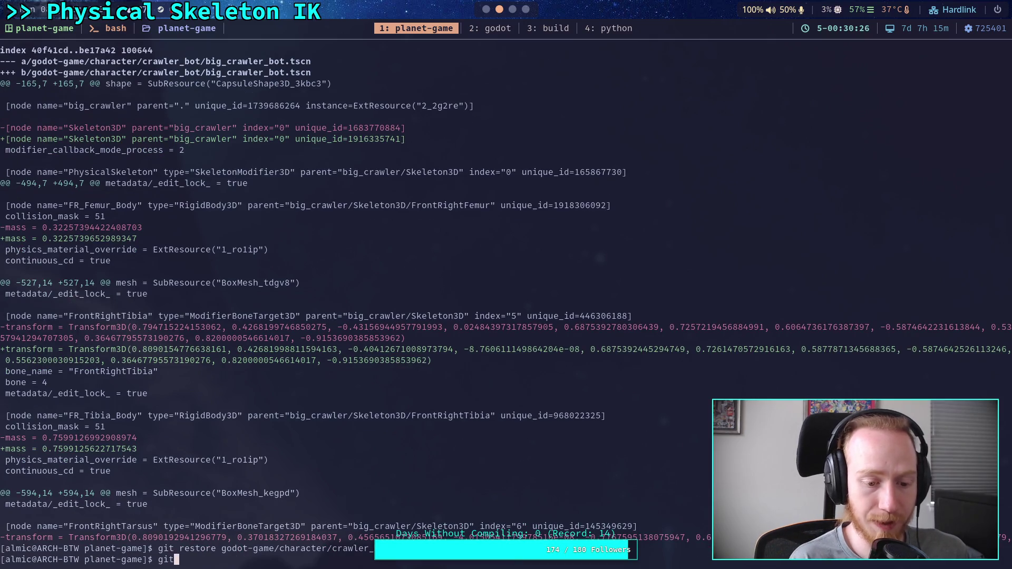
pyautogui.press('Return')
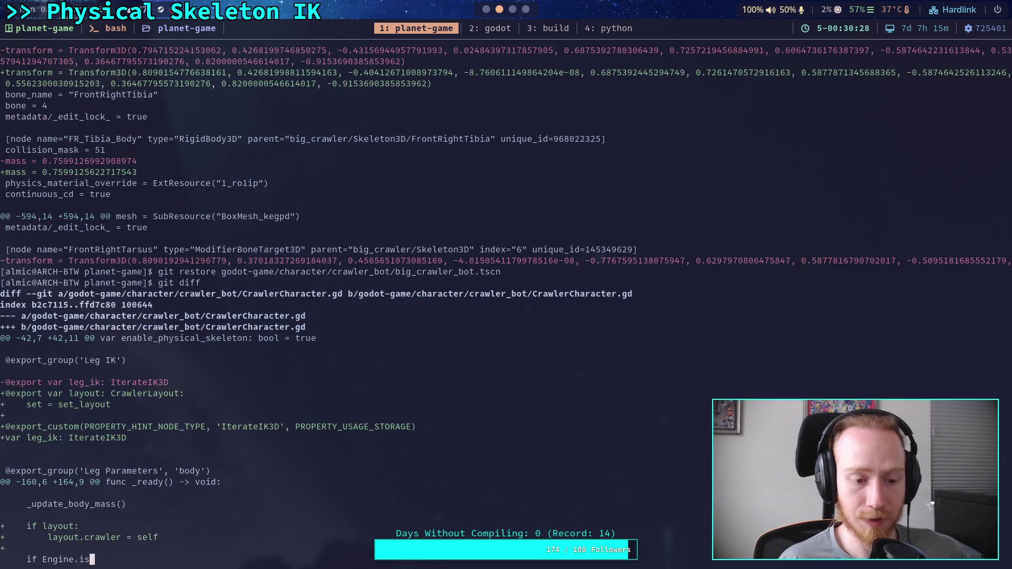
pyautogui.press('q')
pyautogui.click(496, 26)
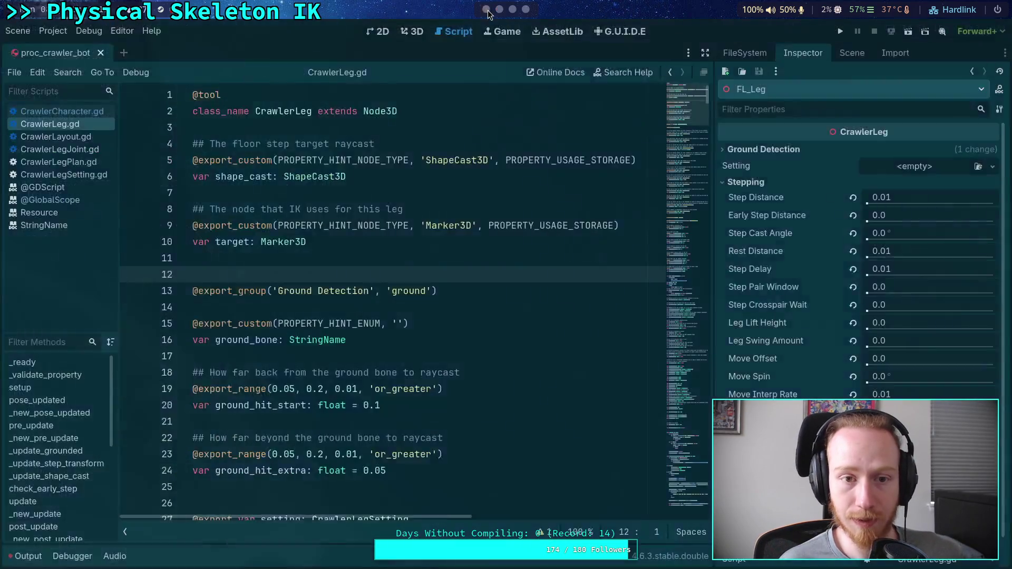
# Step: Reopen big_crawler_bot.tscn from the FileSystem dock and show its CrawlerBot node tree
pyautogui.click(745, 52)
pyautogui.doubleClick(807, 386)
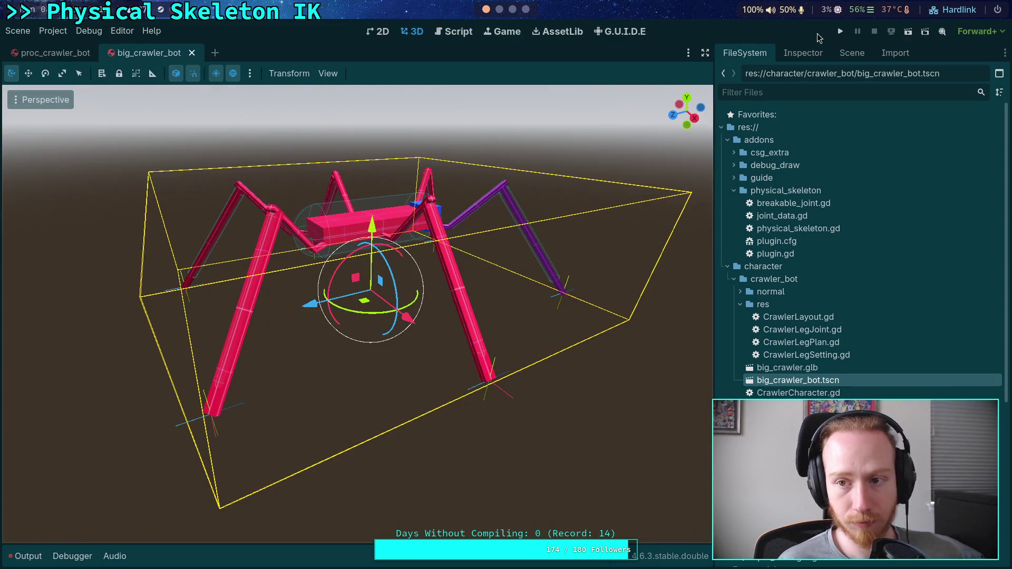
pyautogui.click(853, 54)
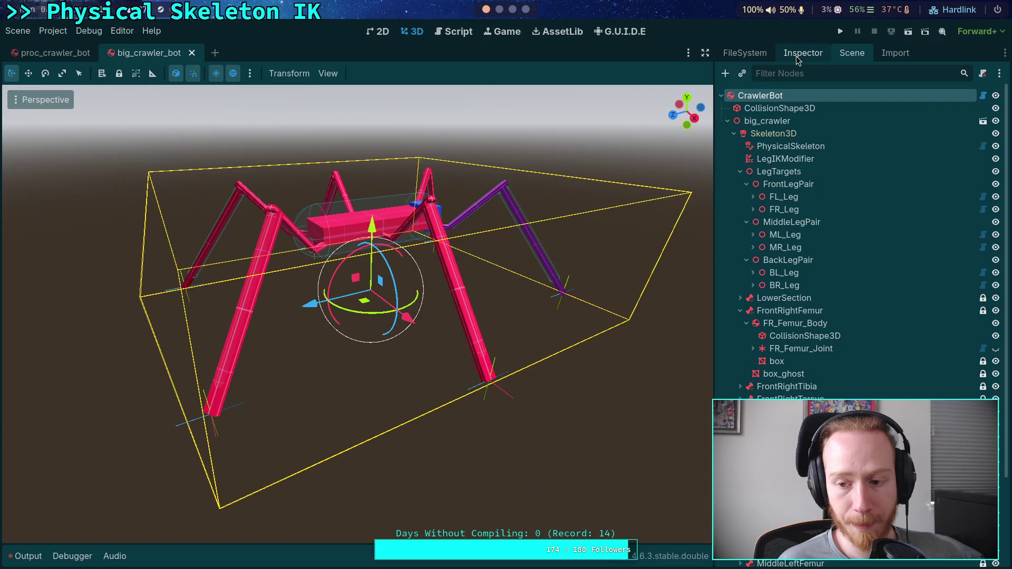